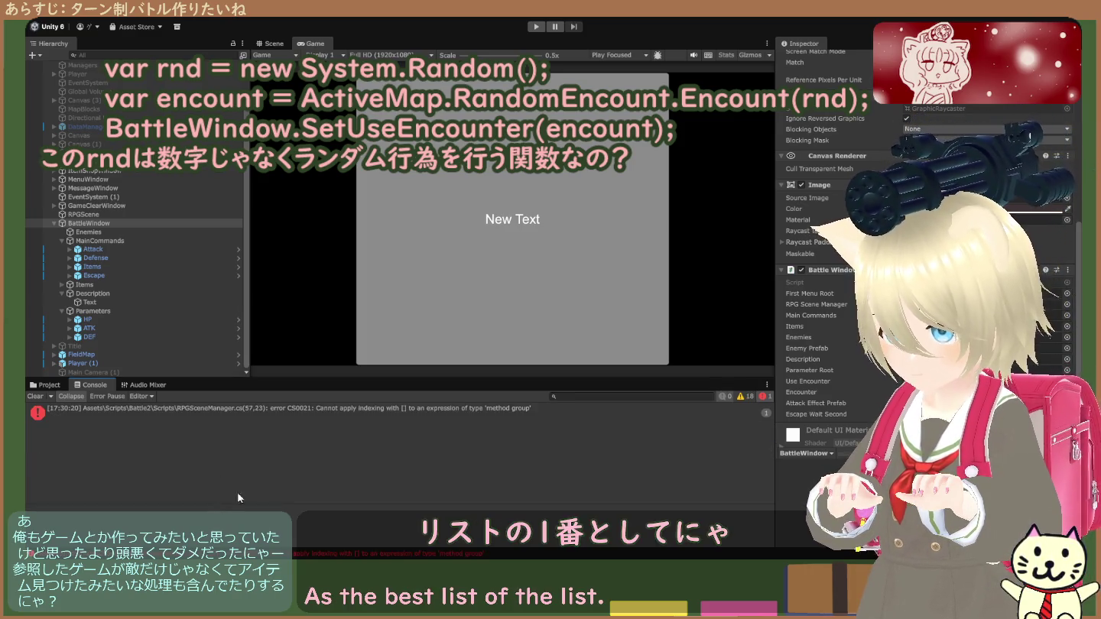
- Read the full CS0021 indexing error, then inspect FieldMap's components, including Random Encount
{"action": "left_click", "coordinate": [293, 403]}
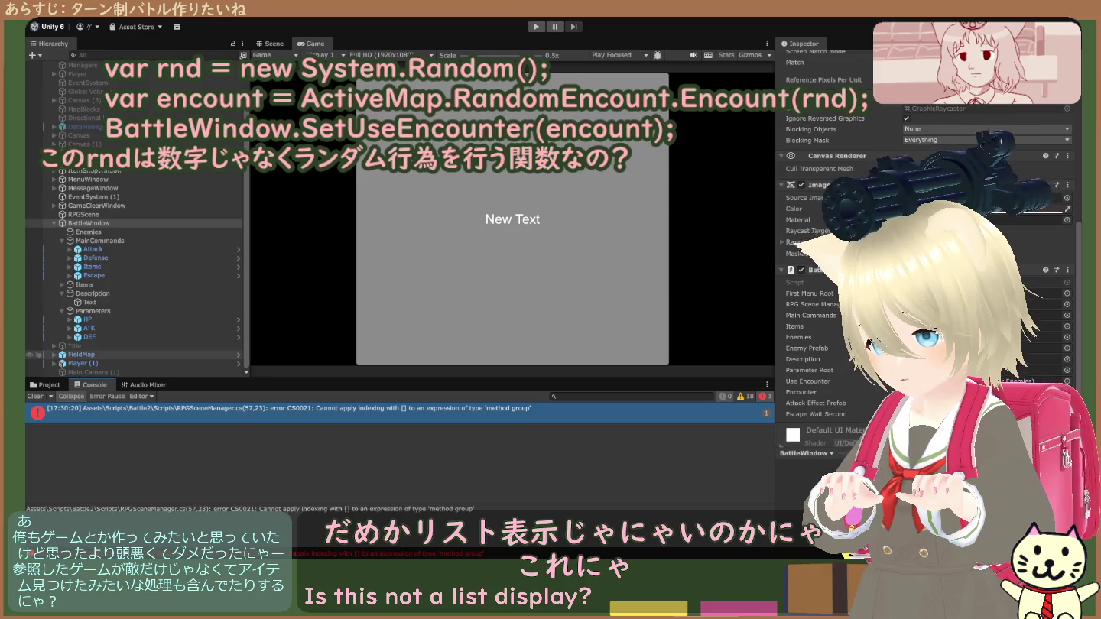
{"action": "left_click", "coordinate": [81, 355]}
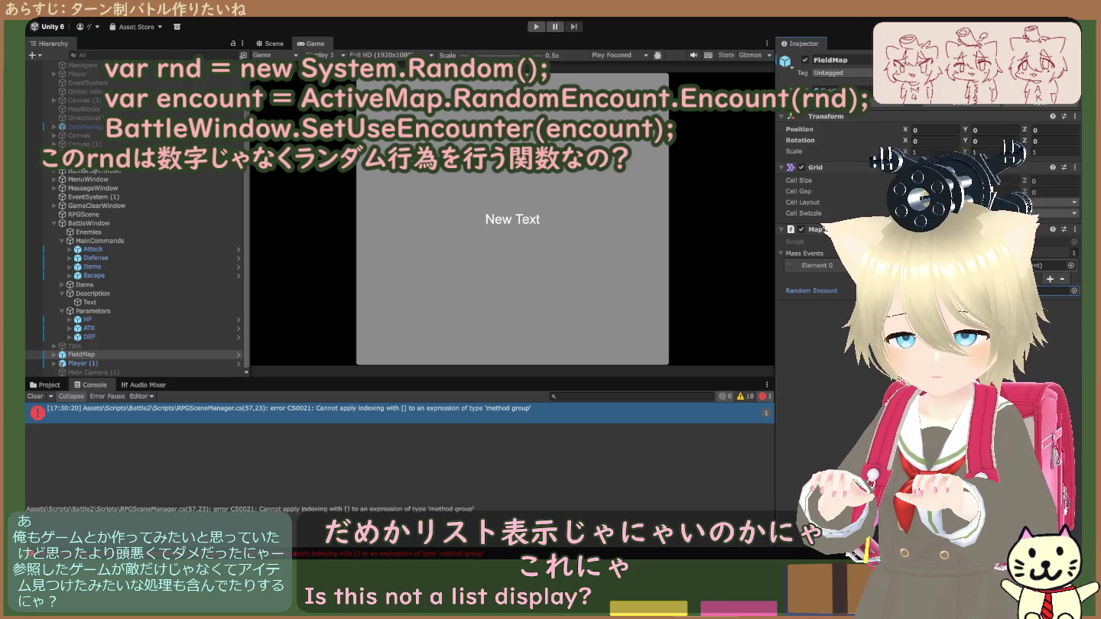
- Locate the Random Encount asset and open FieldMapEncounter, with encounter rates 0.5 and 0.2
{"action": "left_click", "coordinate": [46, 384]}
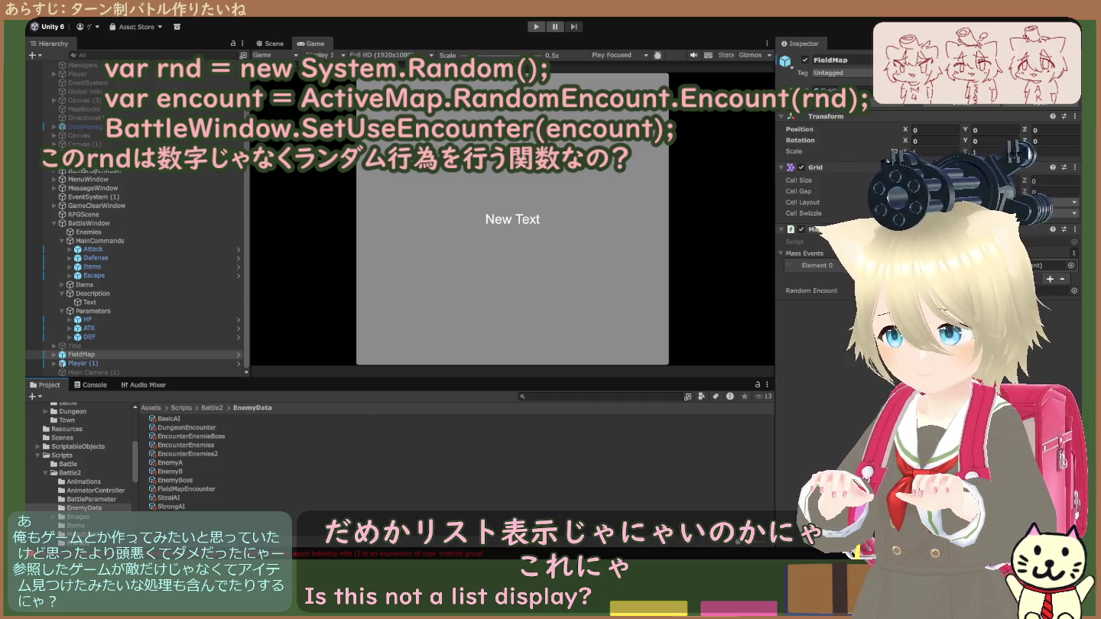
{"action": "left_click", "coordinate": [1057, 291]}
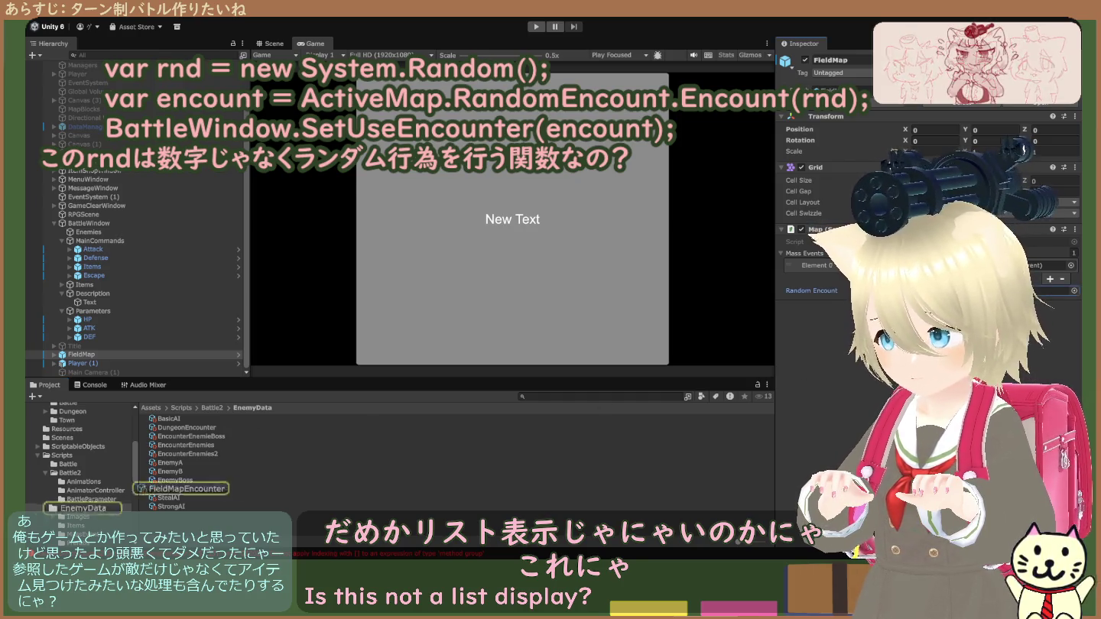
{"action": "left_click", "coordinate": [216, 488]}
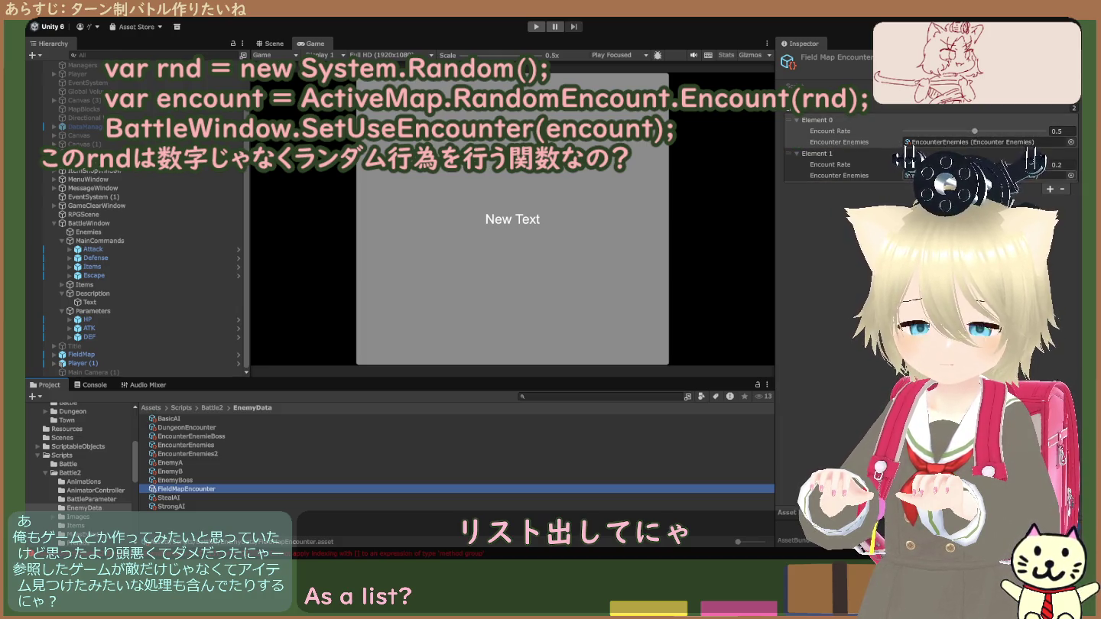
- Trace each element's enemy list, undo the accidental rate change, and view EncounterEnemies (EnemyA, EnemyB)
{"action": "left_click", "coordinate": [955, 143]}
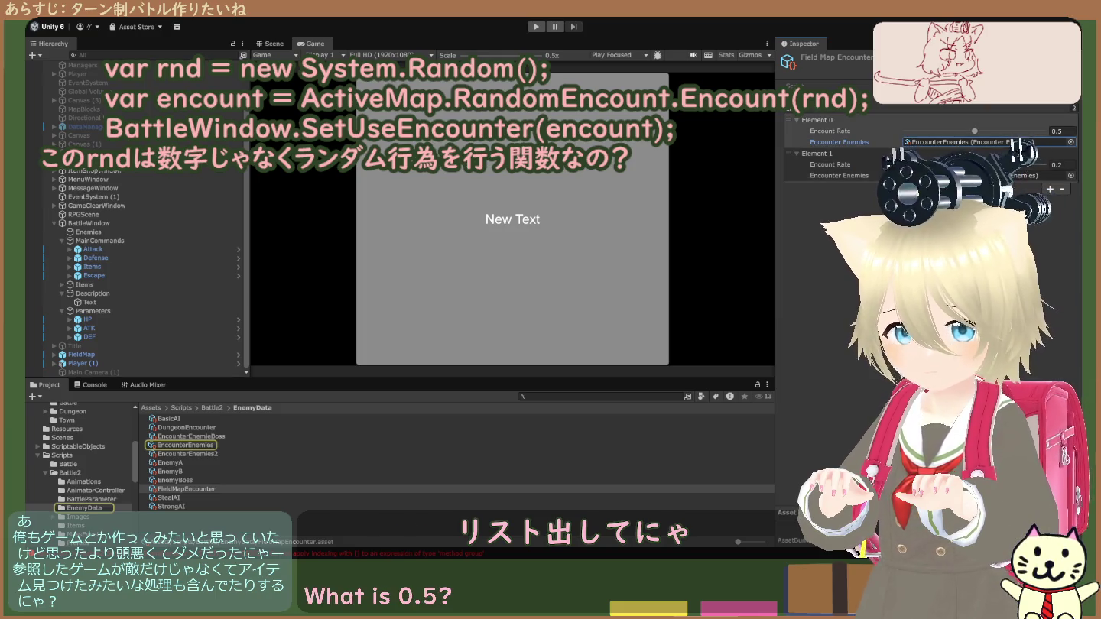
{"action": "left_click", "coordinate": [961, 175]}
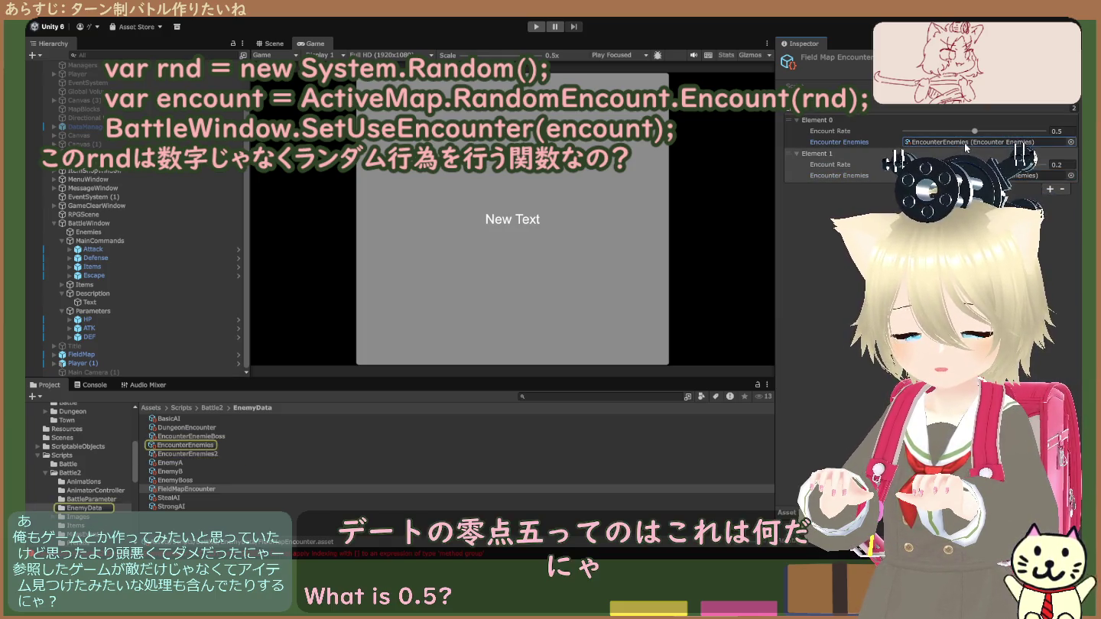
{"action": "left_click", "coordinate": [965, 143]}
{"action": "left_click", "coordinate": [967, 164]}
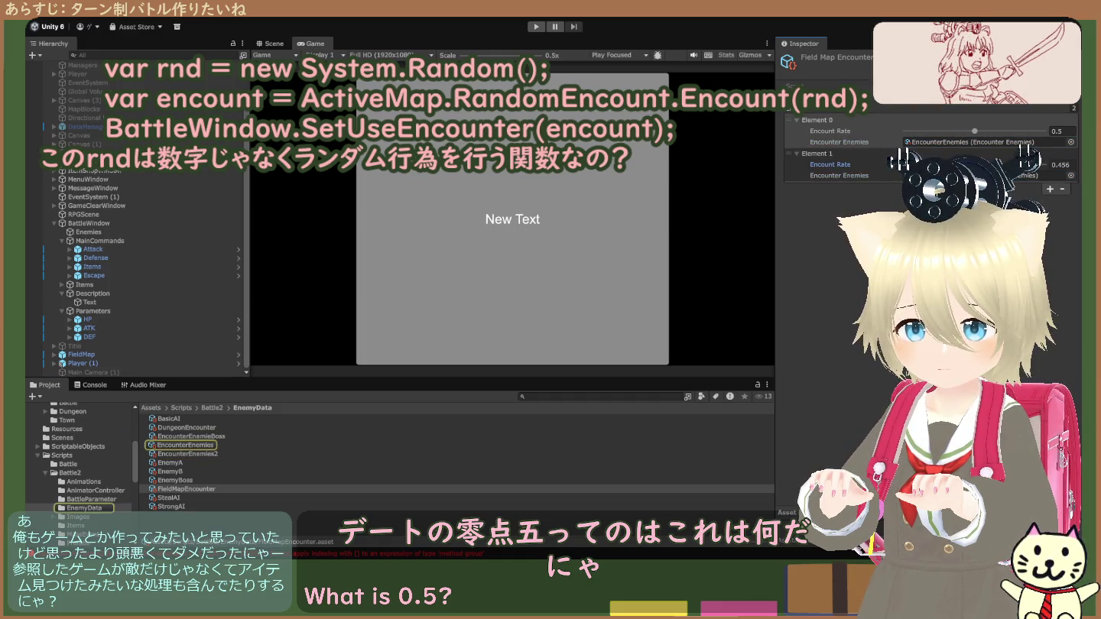
{"action": "key", "text": "ctrl+z"}
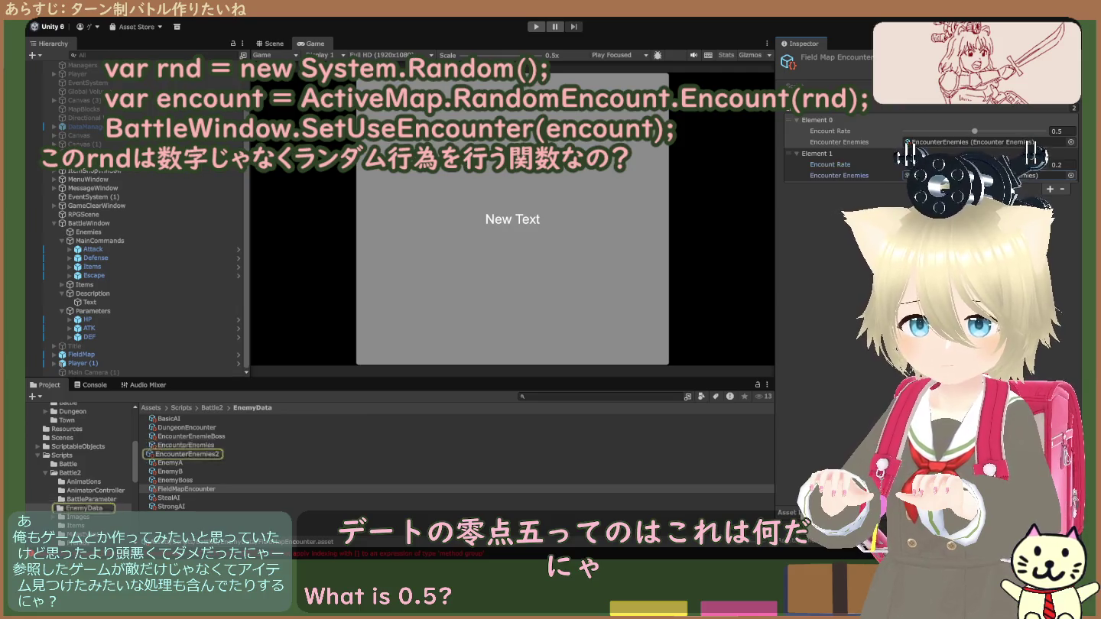
{"action": "left_click", "coordinate": [966, 144]}
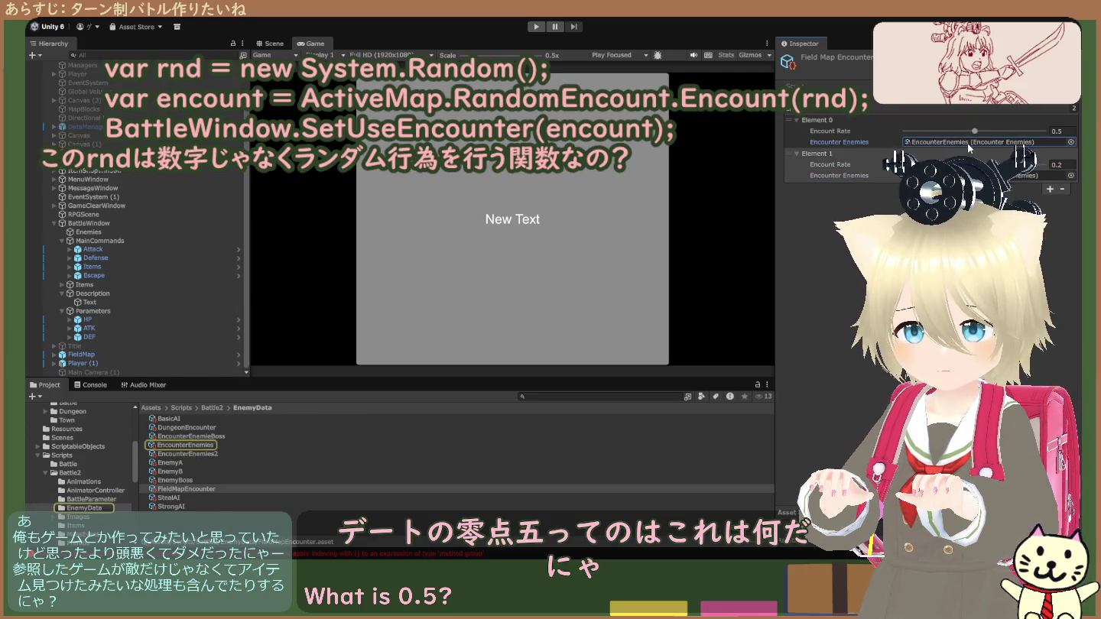
{"action": "left_click", "coordinate": [229, 444]}
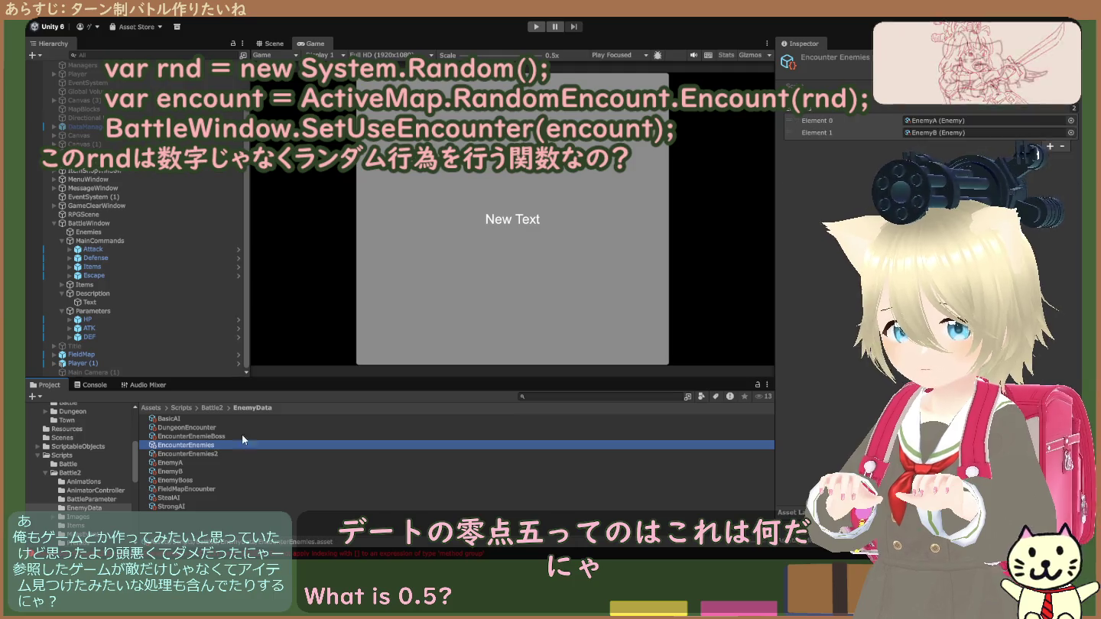
- Compare the EncounterEnemies2 and EncounterEnemies assets, leaving the EncounterEnemies name unchanged
{"action": "left_click", "coordinate": [209, 454]}
{"action": "left_click", "coordinate": [214, 445]}
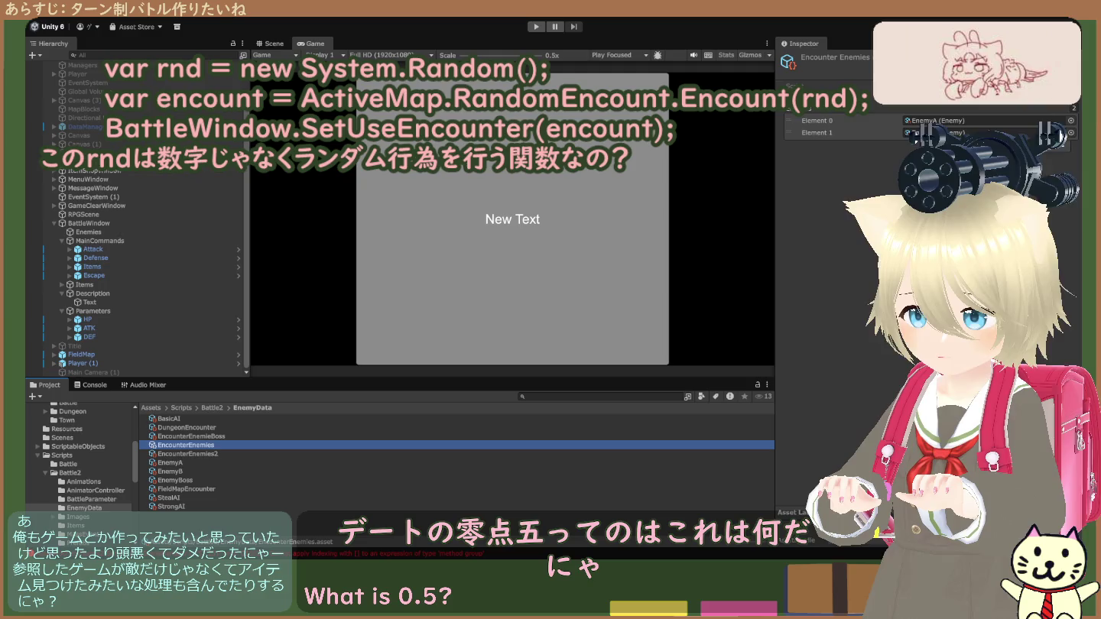
{"action": "left_click", "coordinate": [189, 446]}
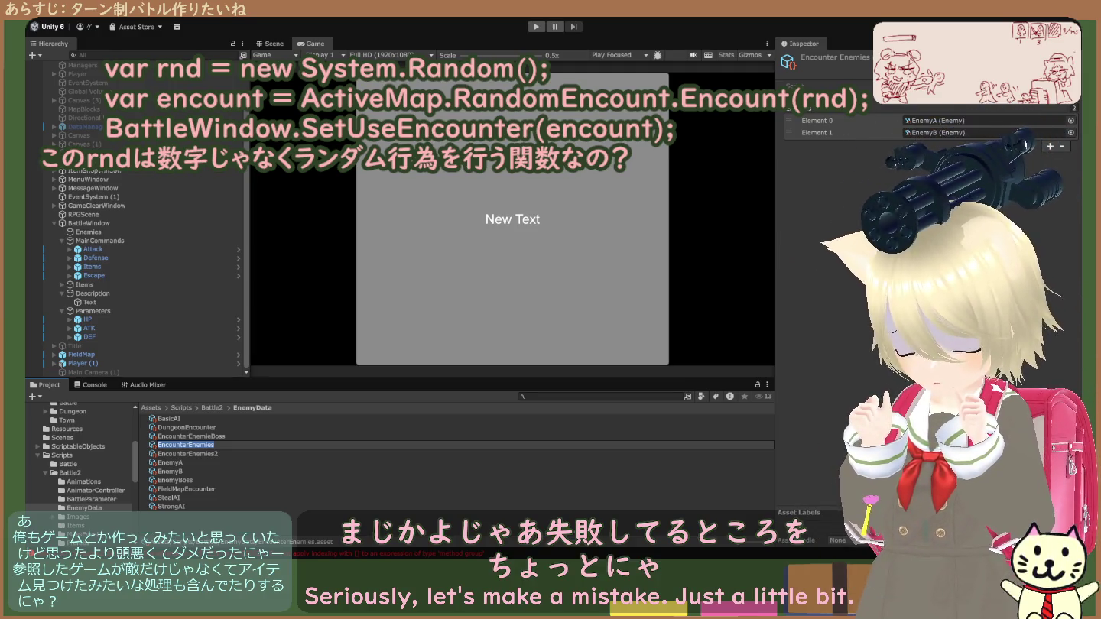
{"action": "key", "text": "Return"}
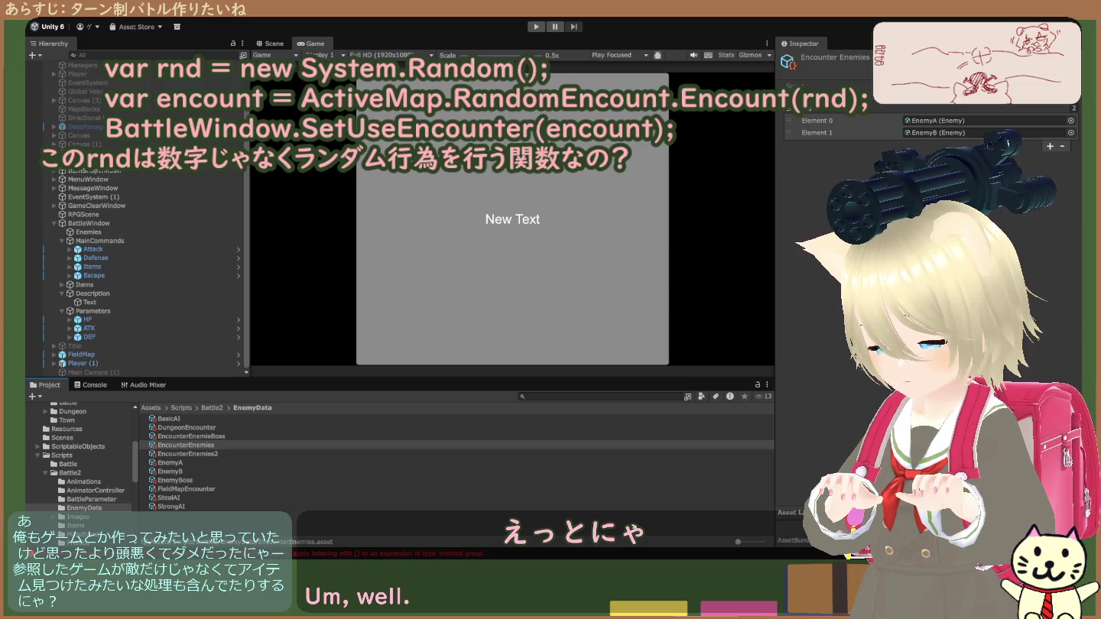
- Reopen FieldMapEncounter and collapse then re-expand its encounter element list
{"action": "left_click", "coordinate": [217, 489]}
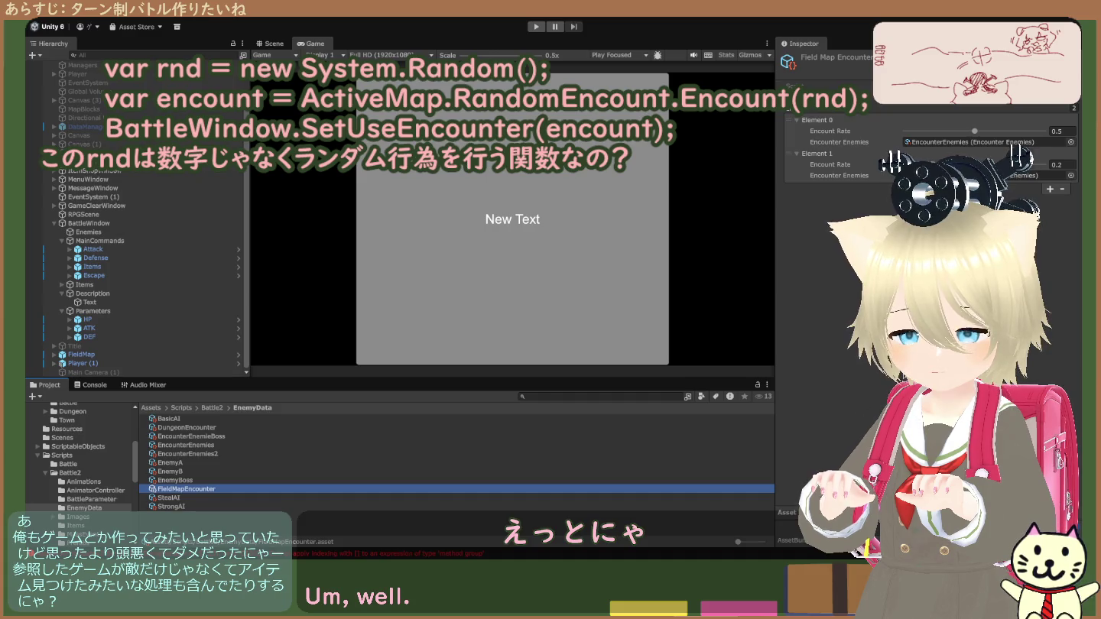
{"action": "left_click", "coordinate": [785, 112]}
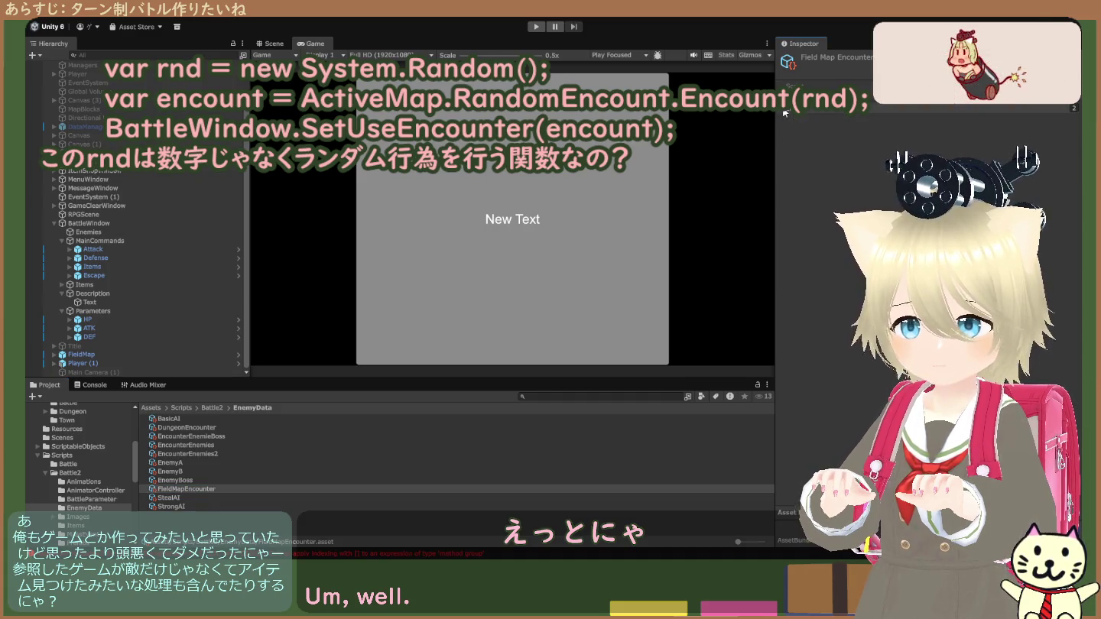
{"action": "left_click", "coordinate": [784, 114]}
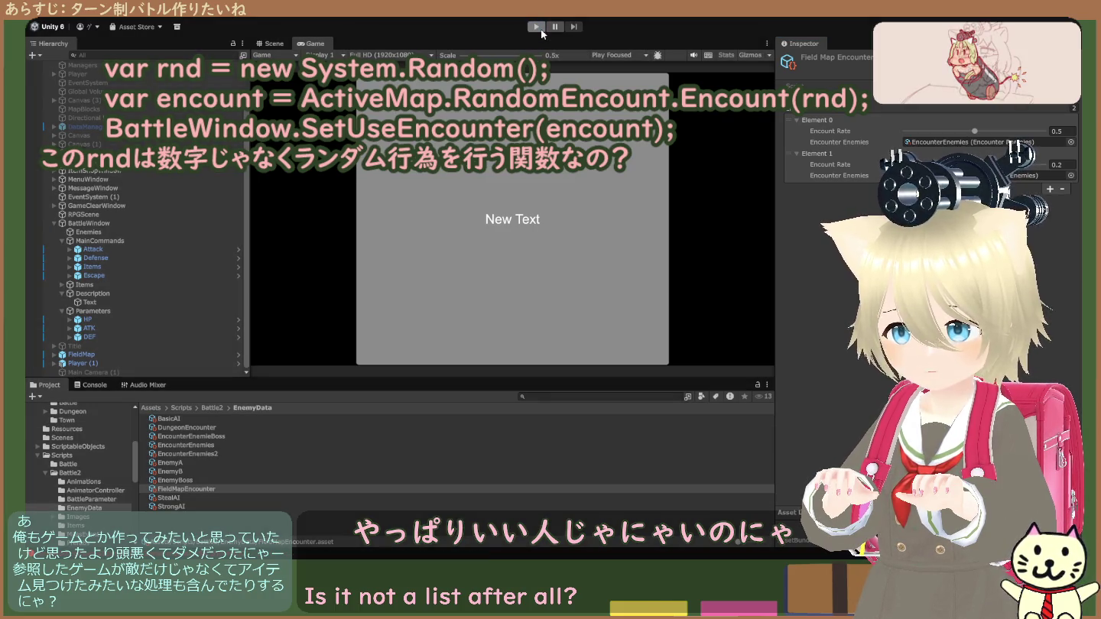
- Check the compile errors, then run the game until the BattleWindow.Open null-reference appears, and stop
{"action": "left_click", "coordinate": [536, 27]}
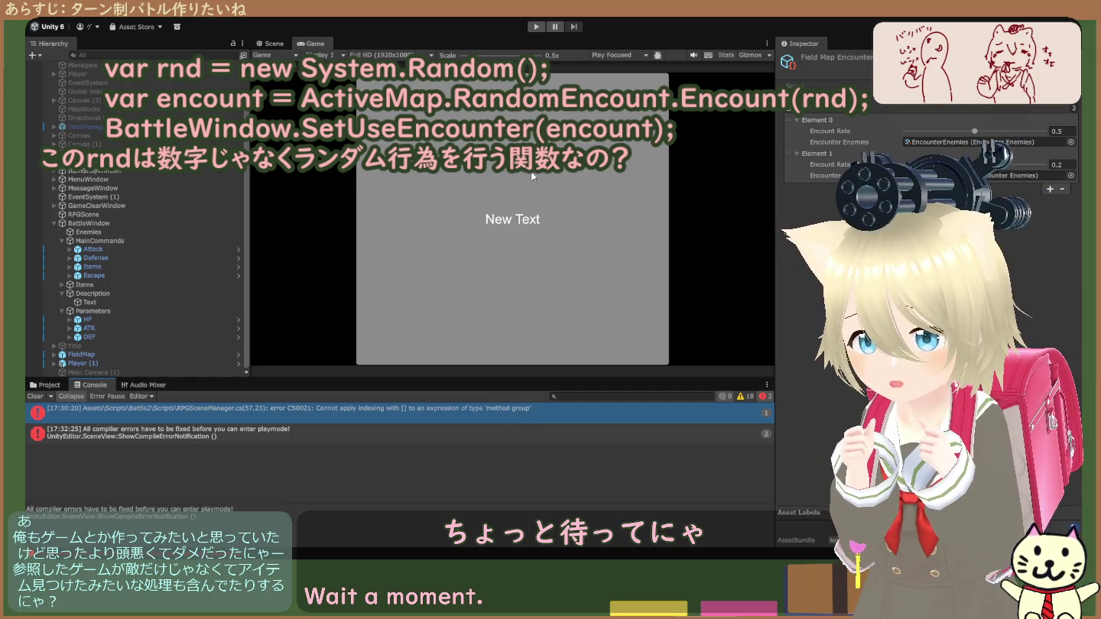
{"action": "left_click", "coordinate": [534, 26]}
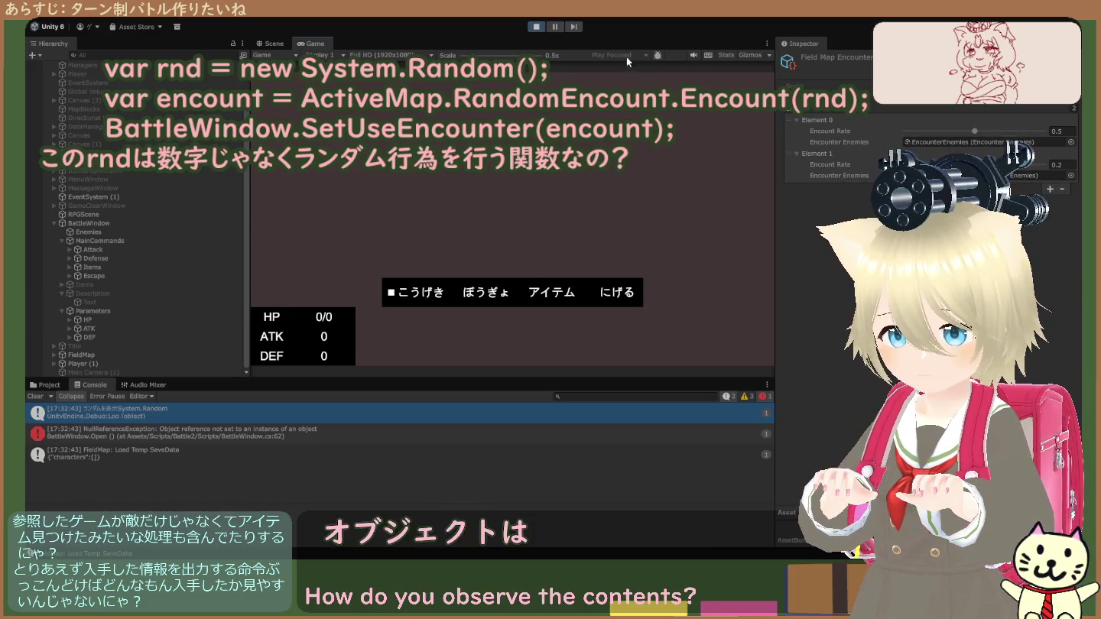
{"action": "left_click", "coordinate": [538, 28]}
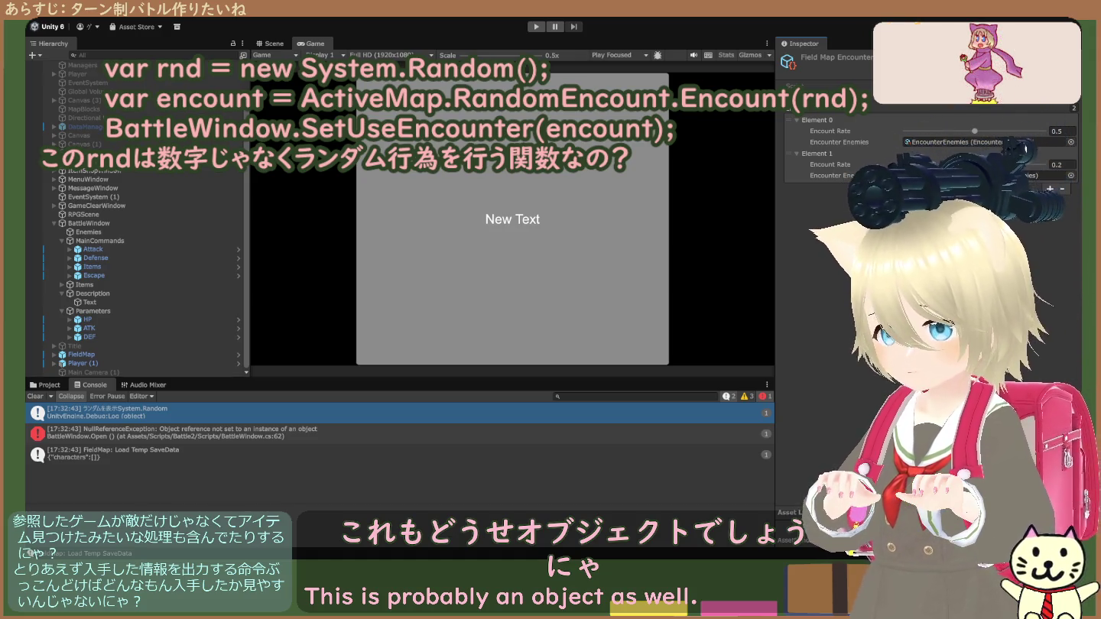
- Run the game again, view the System.Random log message details, then stop playing
{"action": "left_click", "coordinate": [537, 27]}
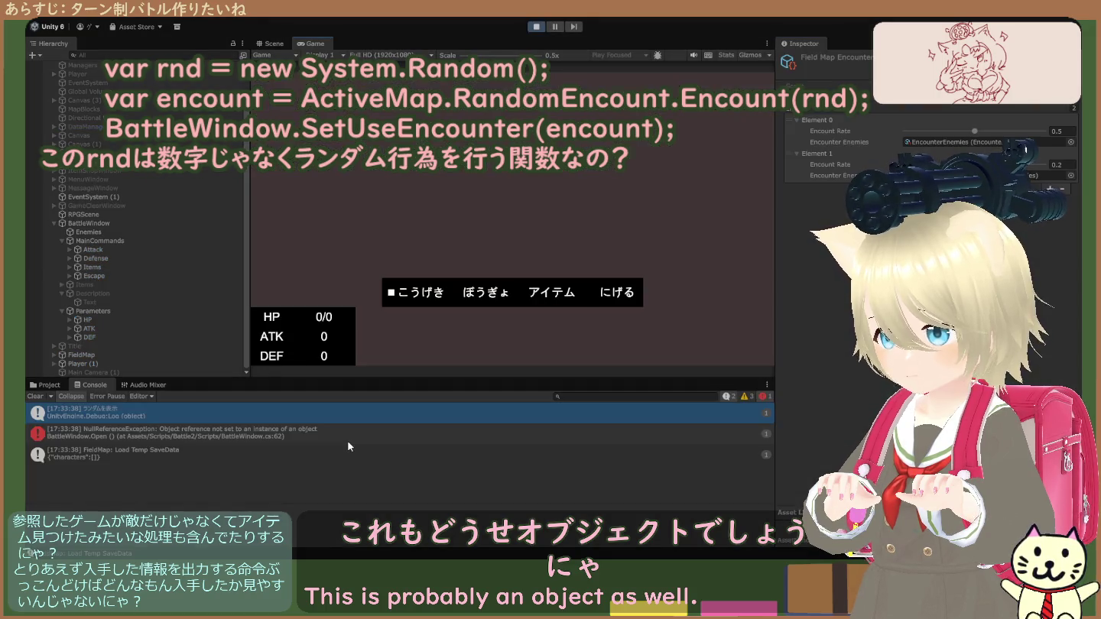
{"action": "left_click", "coordinate": [146, 414]}
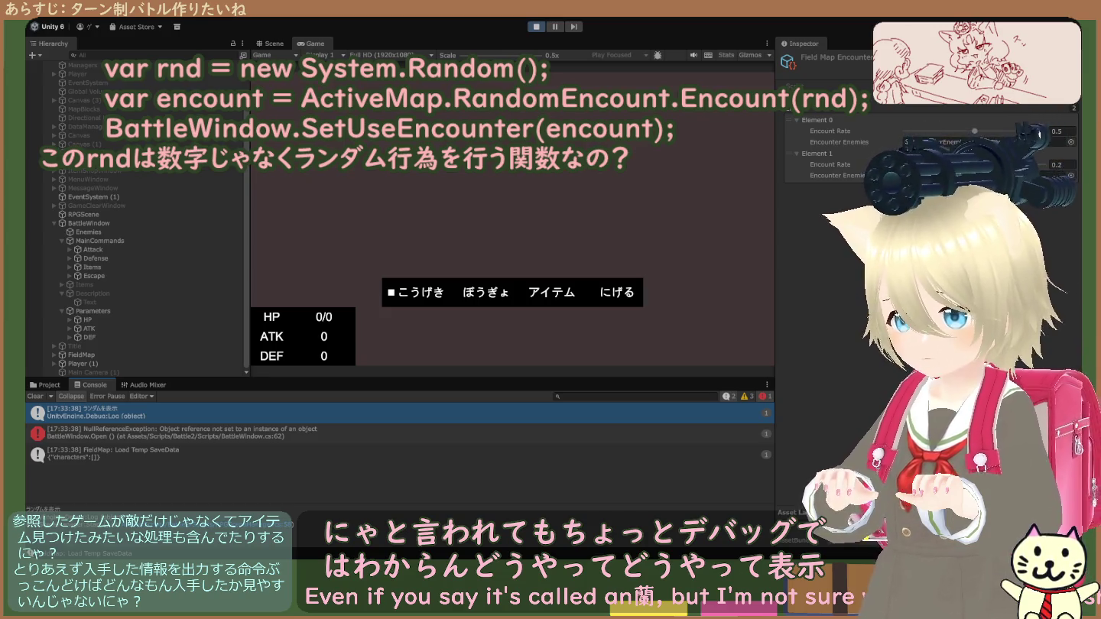
{"action": "left_click", "coordinate": [539, 29]}
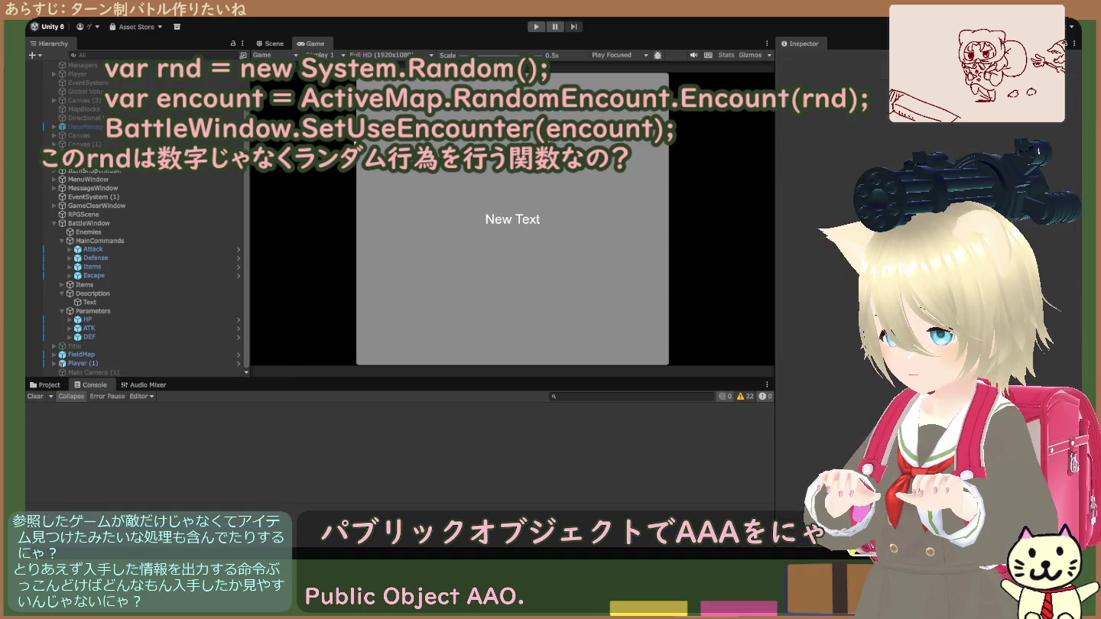
- Enter Play mode again with the console cleared
{"action": "left_click", "coordinate": [534, 30]}
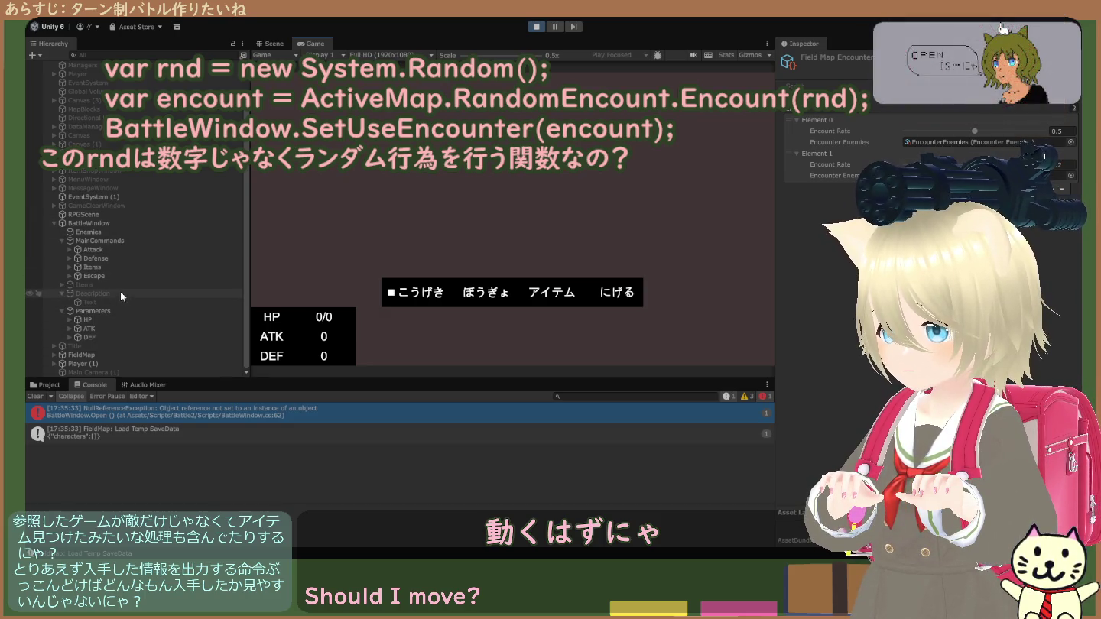
- Inspect RPGScene's RPG Scene Manager settings during play, then stop the game with Ctrl+P
{"action": "left_click", "coordinate": [127, 216]}
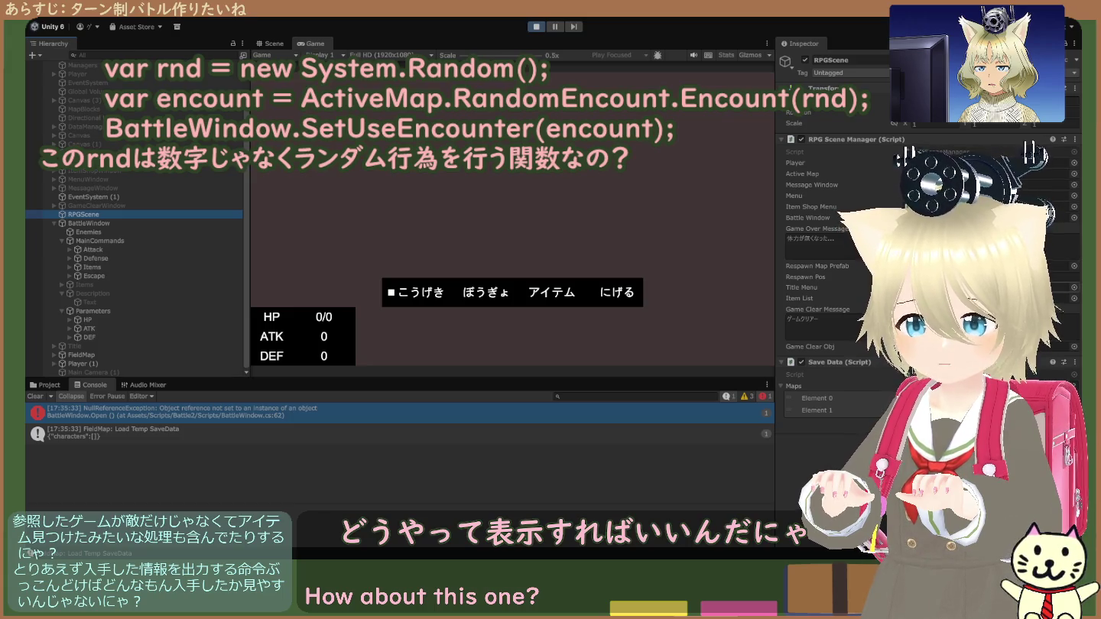
{"action": "key", "text": "ctrl+p"}
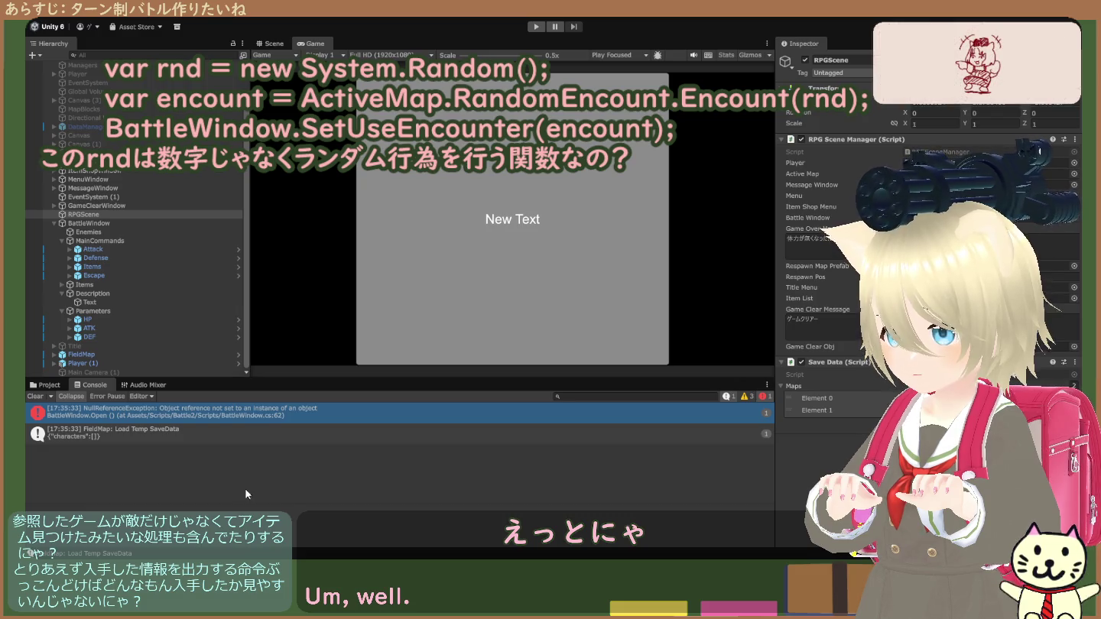
- Run the game again and leave the Game Over Message field unchanged
{"action": "left_click", "coordinate": [538, 28]}
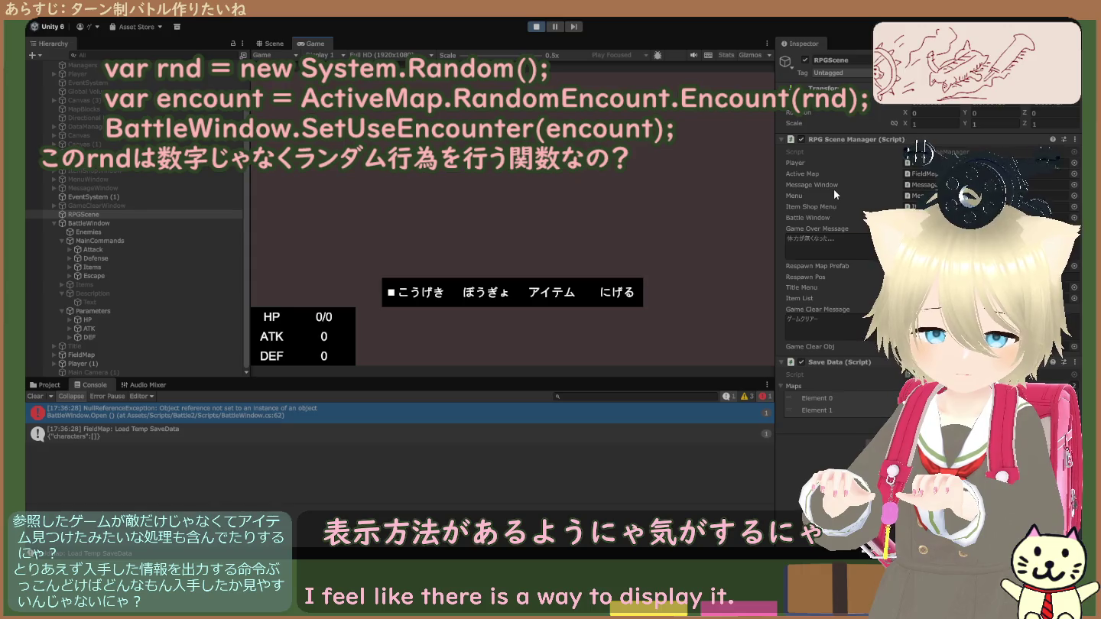
{"action": "left_click", "coordinate": [844, 242]}
{"action": "left_click", "coordinate": [844, 241]}
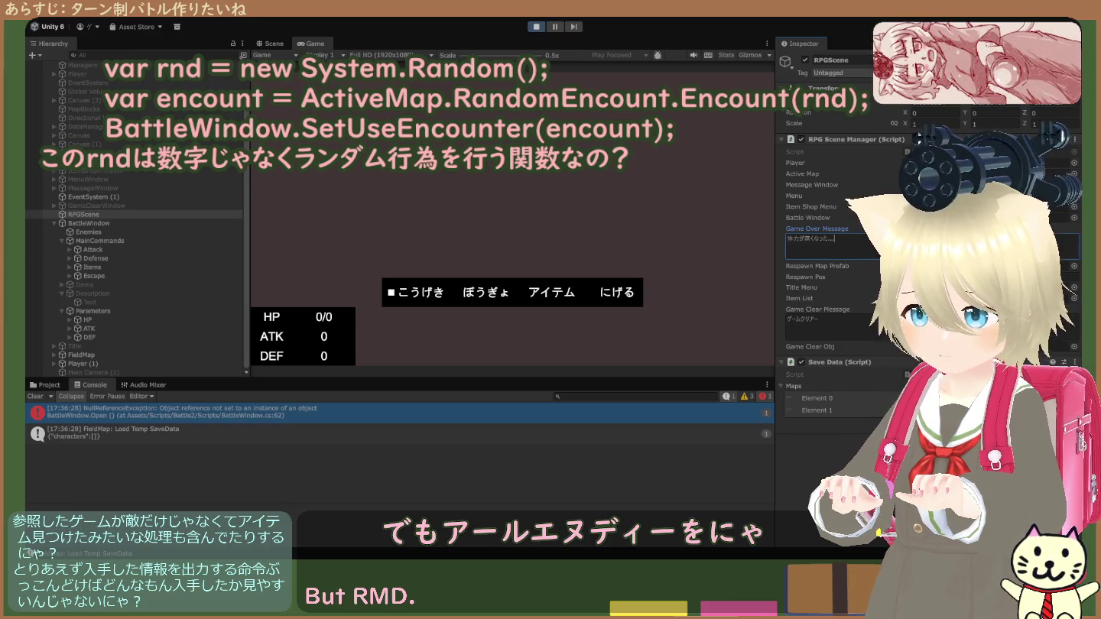
{"action": "key", "text": "Escape"}
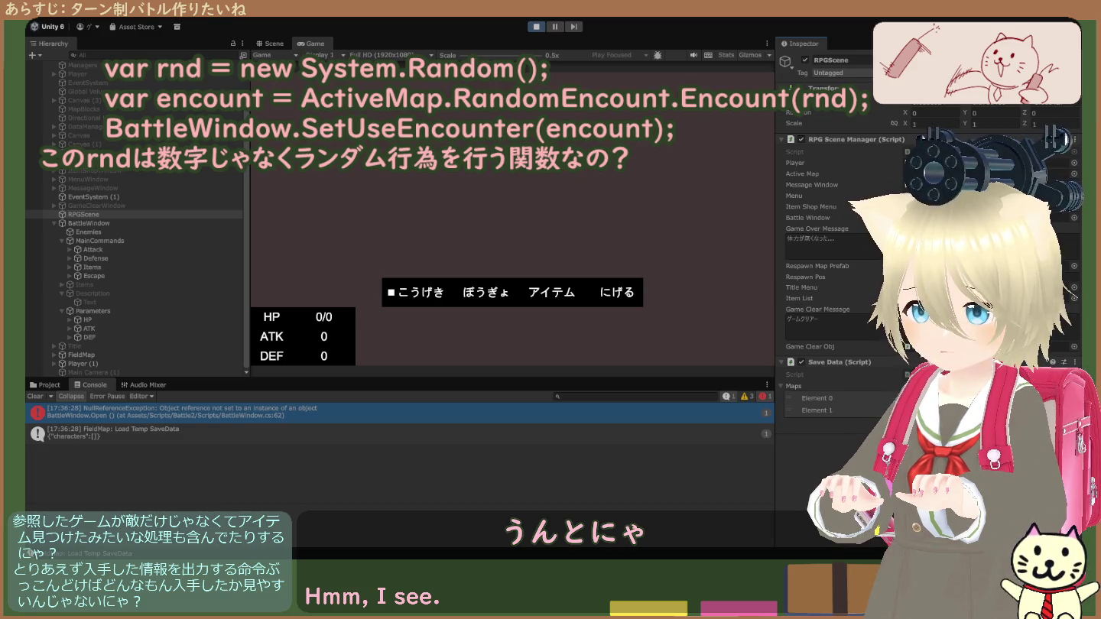
- Restart and stop the game, then focus the scene manager's Player field
{"action": "left_click", "coordinate": [537, 27]}
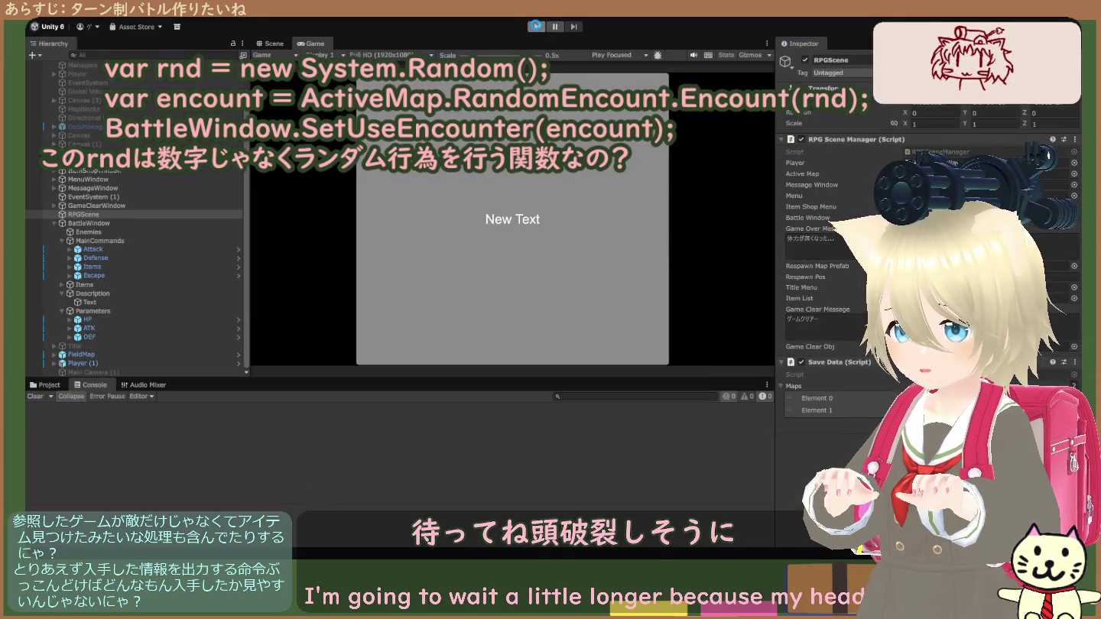
{"action": "left_click", "coordinate": [537, 28]}
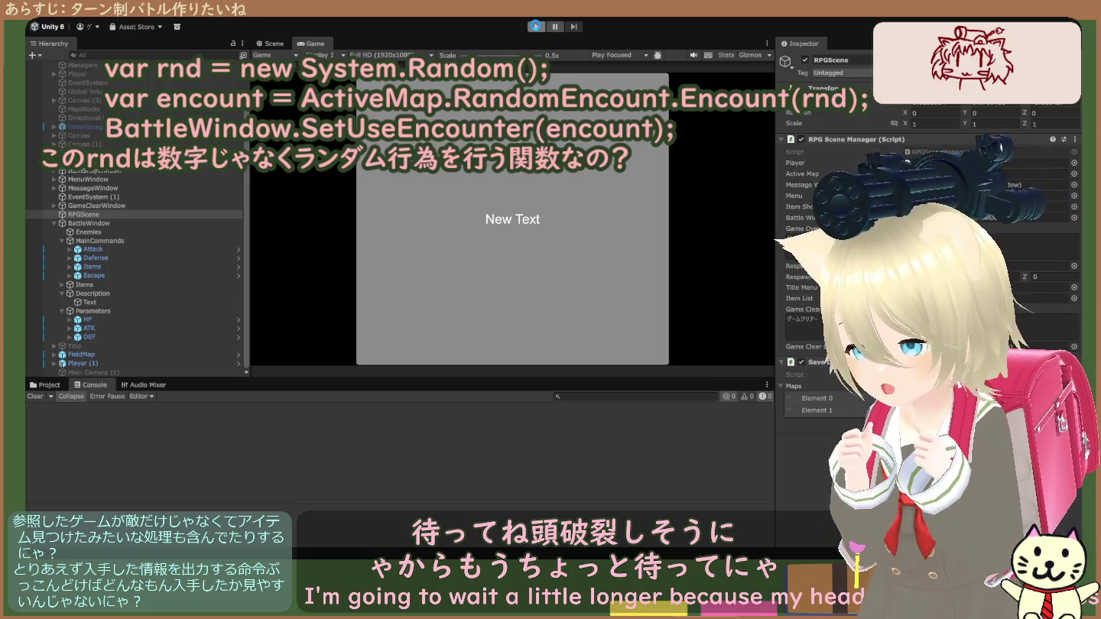
{"action": "left_click", "coordinate": [538, 28]}
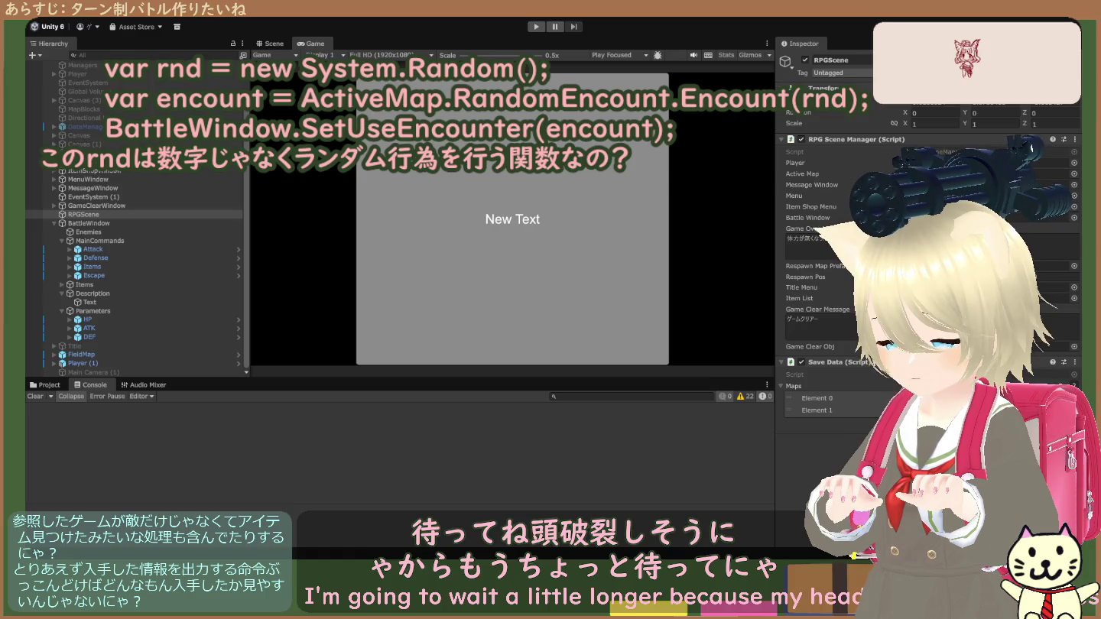
{"action": "left_click", "coordinate": [833, 162]}
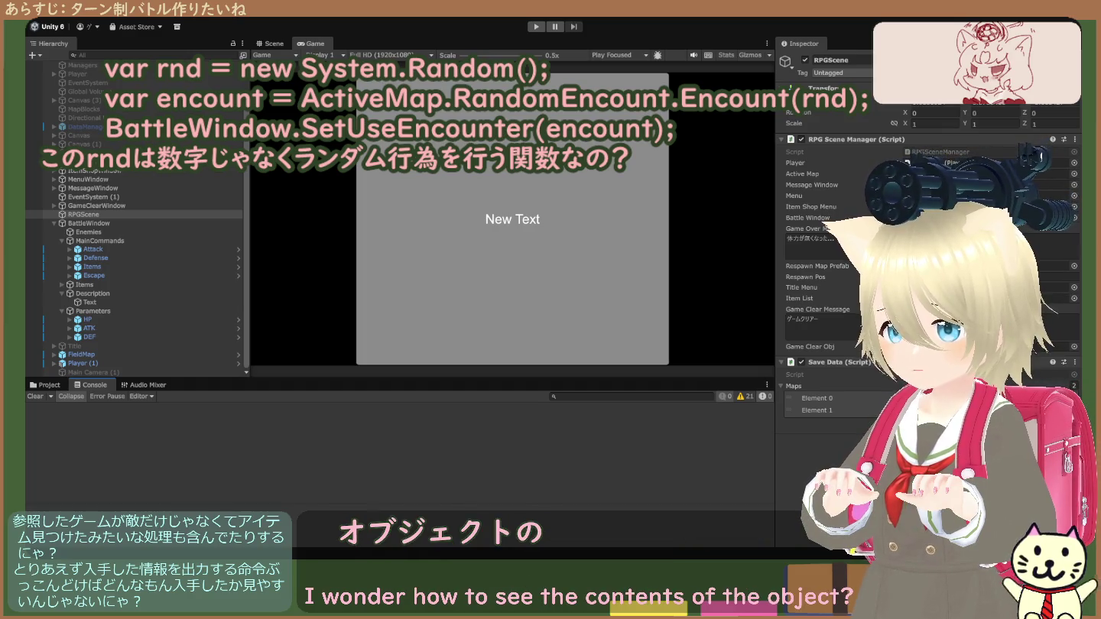
- Run the game to test the random encounter, read the System.Random log, then stop
{"action": "left_click", "coordinate": [535, 26]}
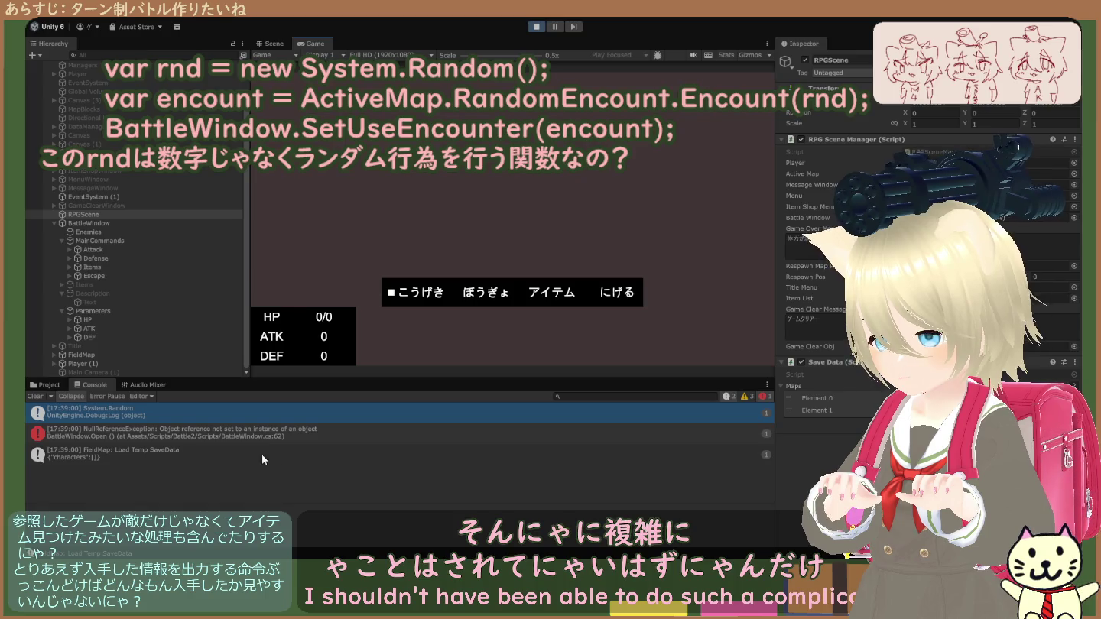
{"action": "left_click", "coordinate": [146, 414]}
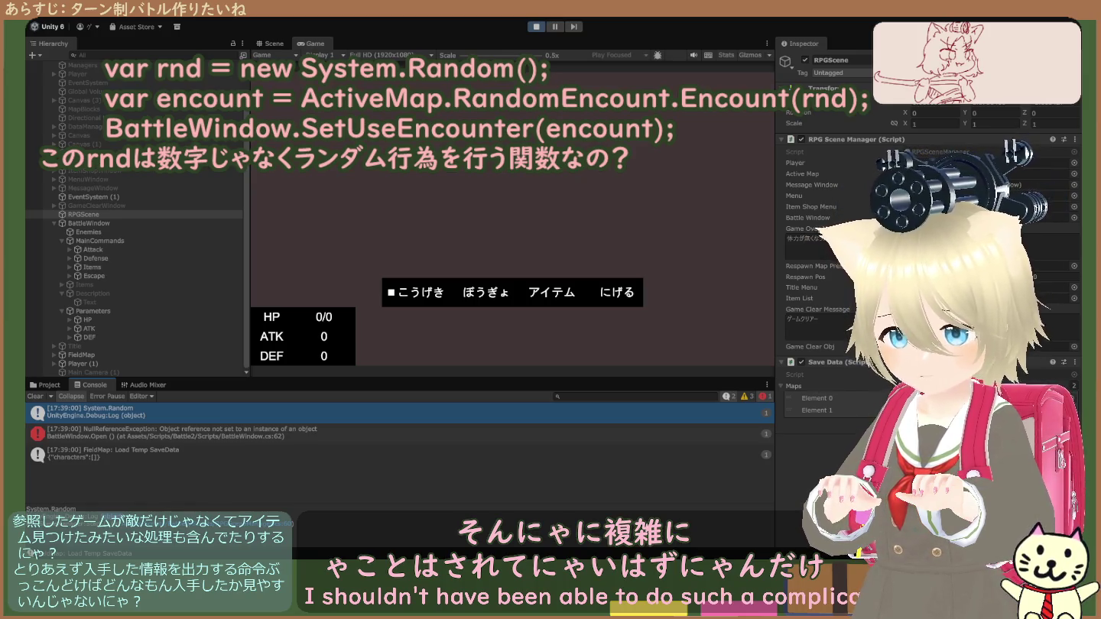
{"action": "left_click", "coordinate": [535, 27]}
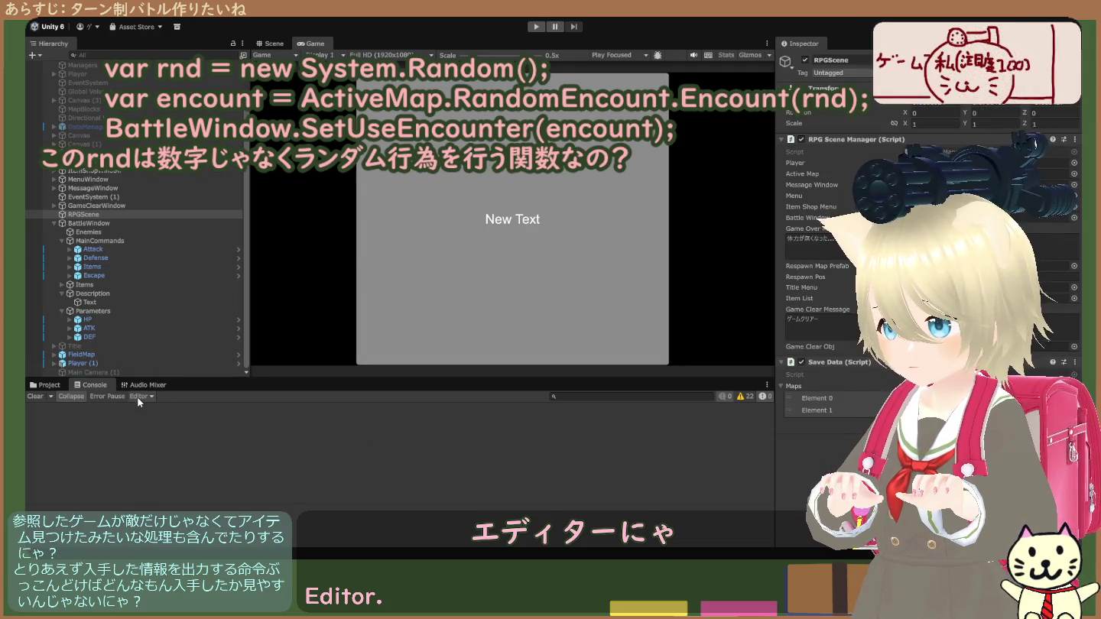
- Rerun the game and inspect the System.Random console log entry
{"action": "left_click", "coordinate": [535, 27]}
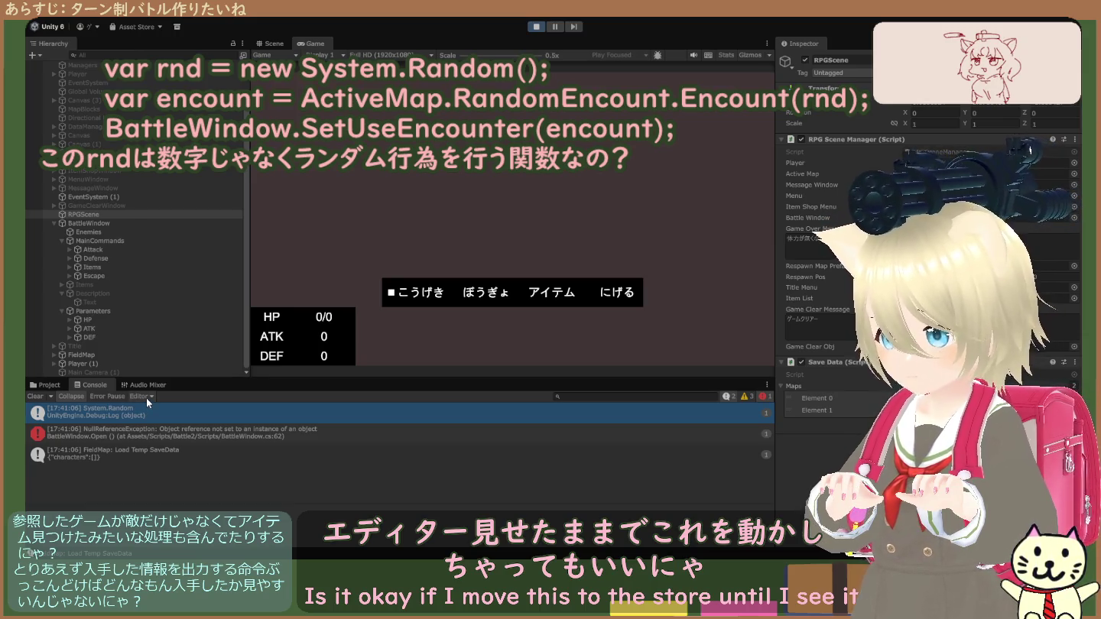
{"action": "left_click", "coordinate": [138, 408]}
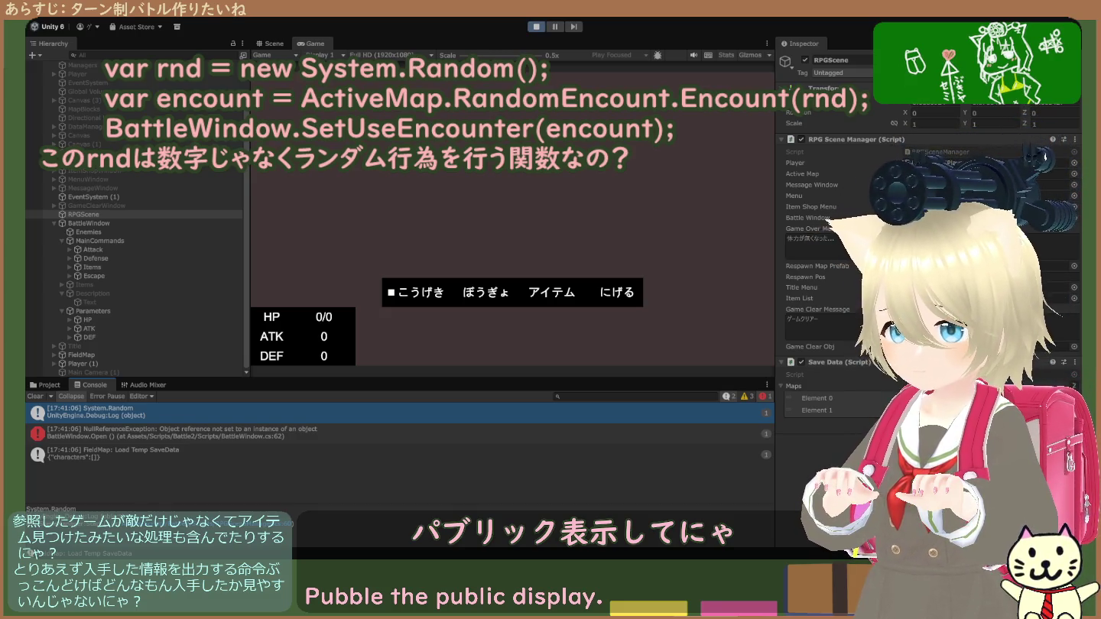
- Exit Play mode with Ctrl+P so the edited RPGSceneManager script recompiles
{"action": "key", "text": "ctrl+p"}
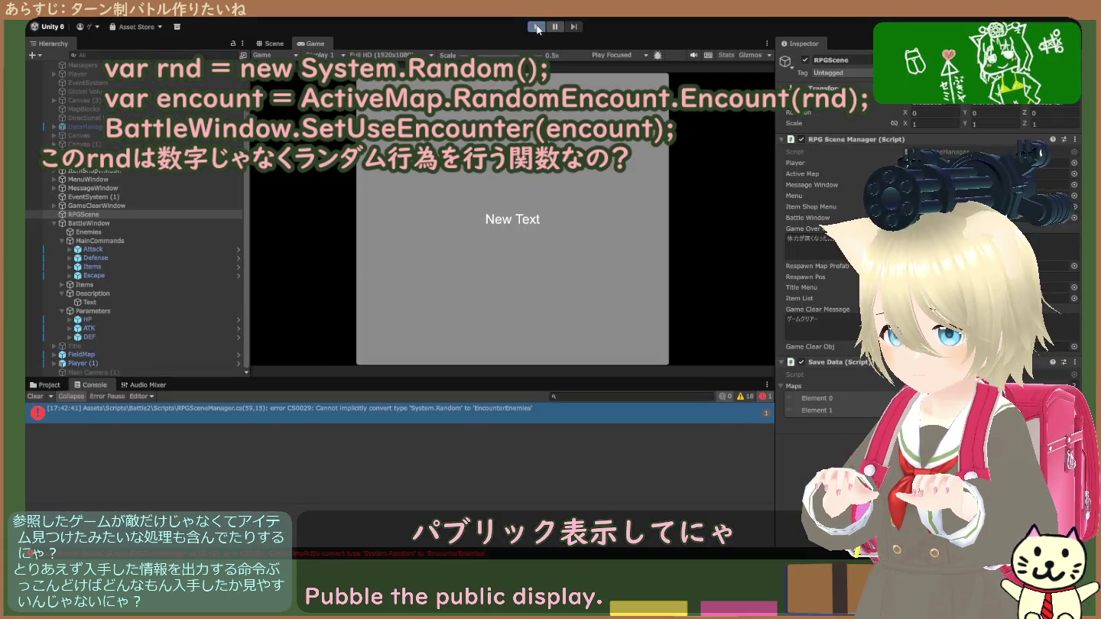
- Read the full CS0029 compile error, then run the game again to test the fix
{"action": "left_click", "coordinate": [379, 409]}
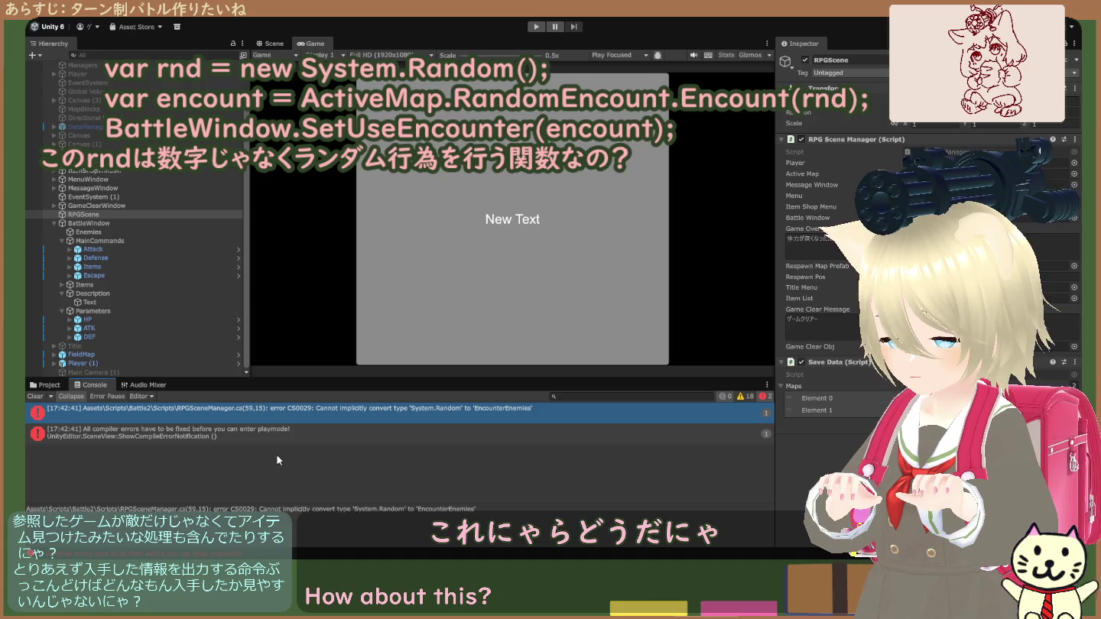
{"action": "left_click", "coordinate": [534, 28]}
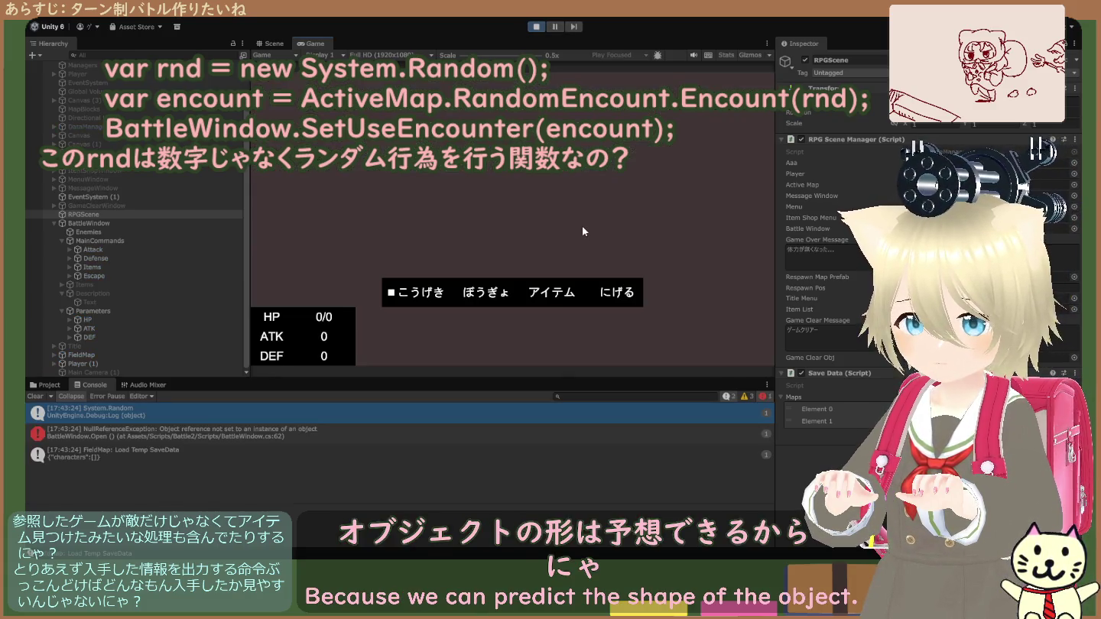
- Check the Aaa field value on the RPG Scene Manager, then stop the running game
{"action": "left_click", "coordinate": [995, 163]}
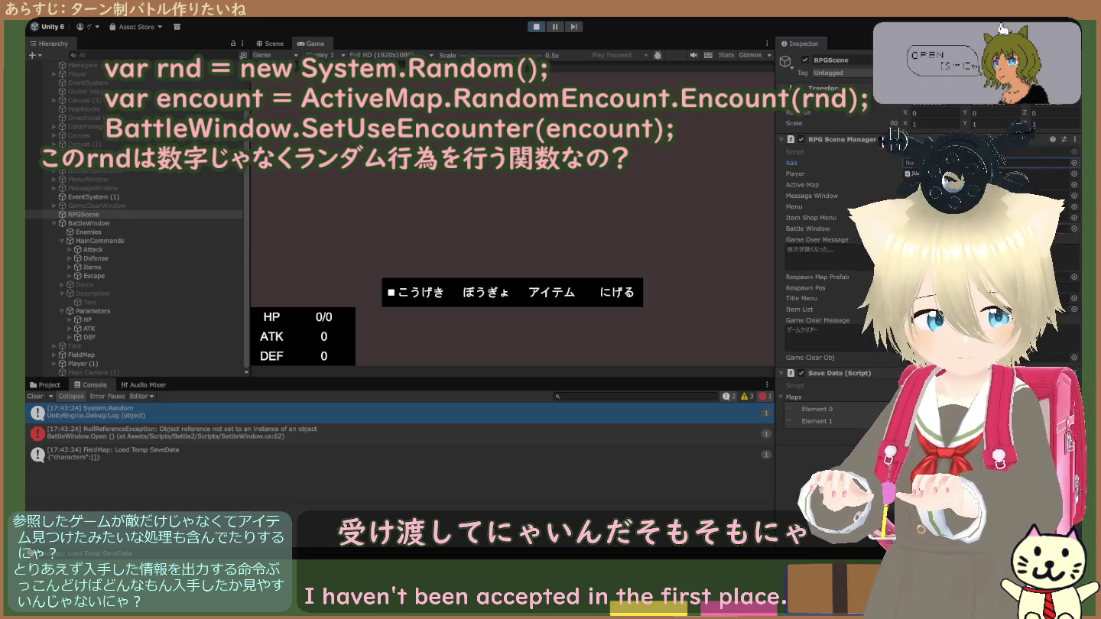
{"action": "left_click", "coordinate": [531, 31]}
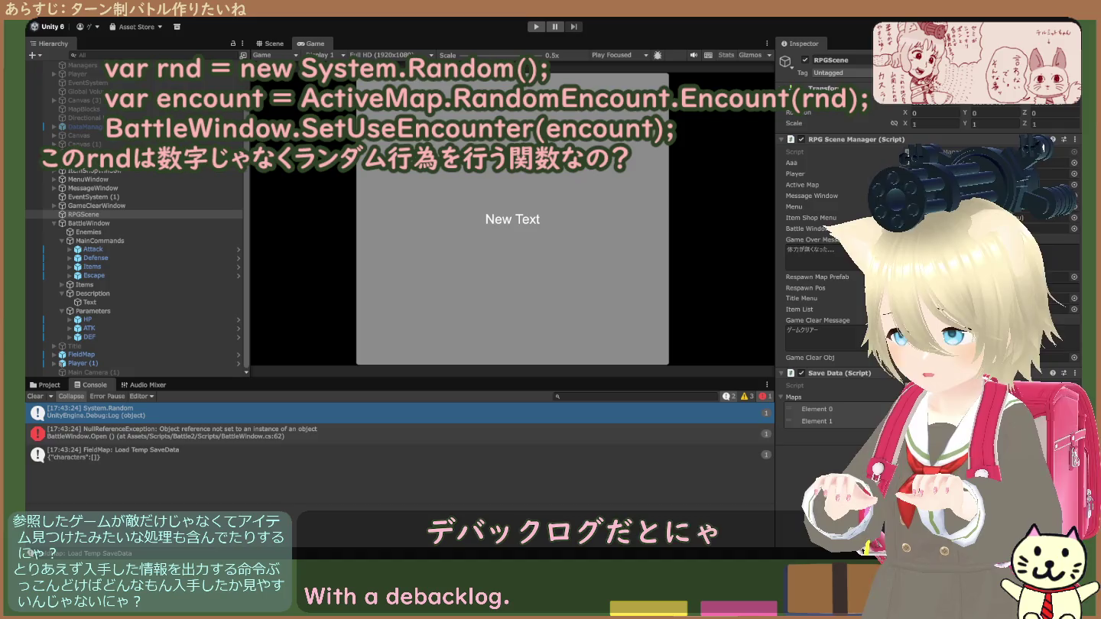
- Inspect the System.Random log entry, then switch the bottom panel to the EnemyData project files
{"action": "left_click", "coordinate": [158, 421]}
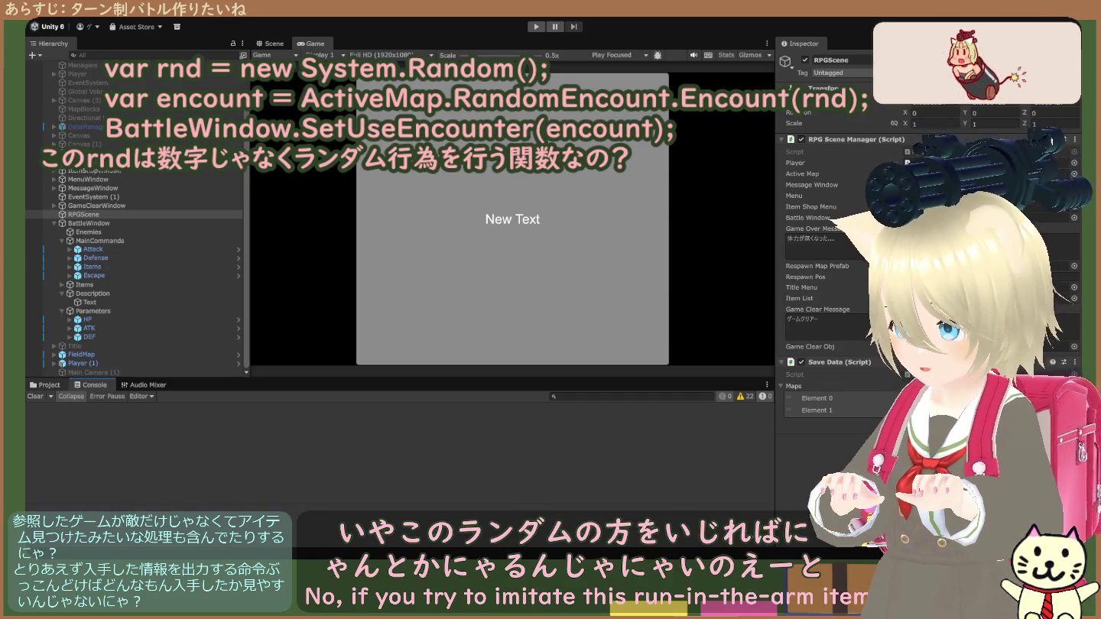
{"action": "key", "text": "ctrl+5"}
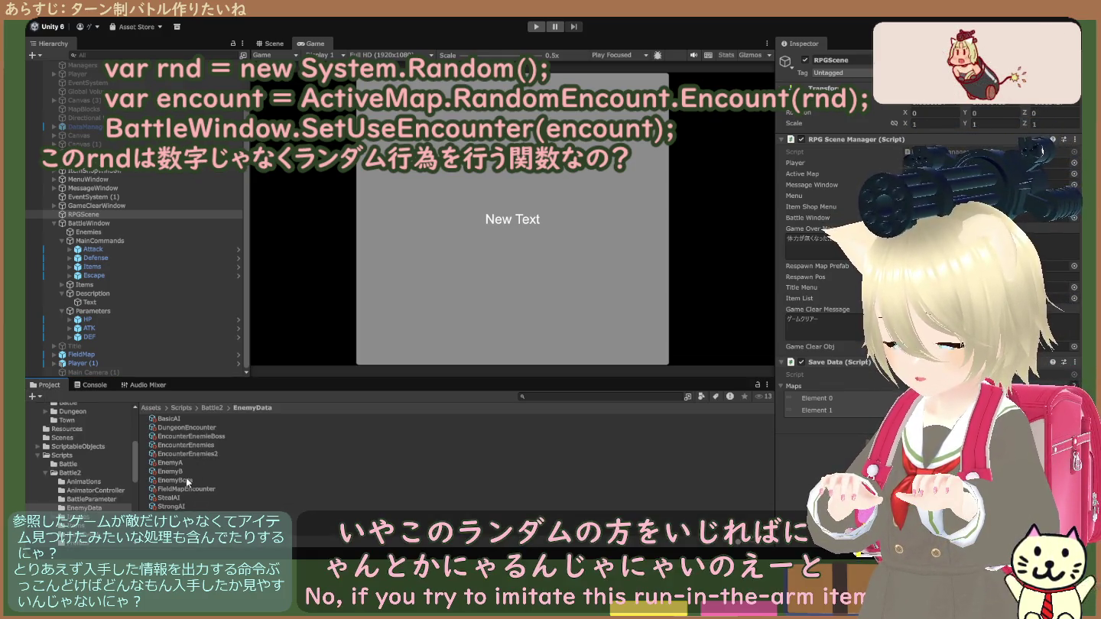
- Search the project assets for 'AND' and view the RandomEncount script's source
{"action": "left_click", "coordinate": [196, 448]}
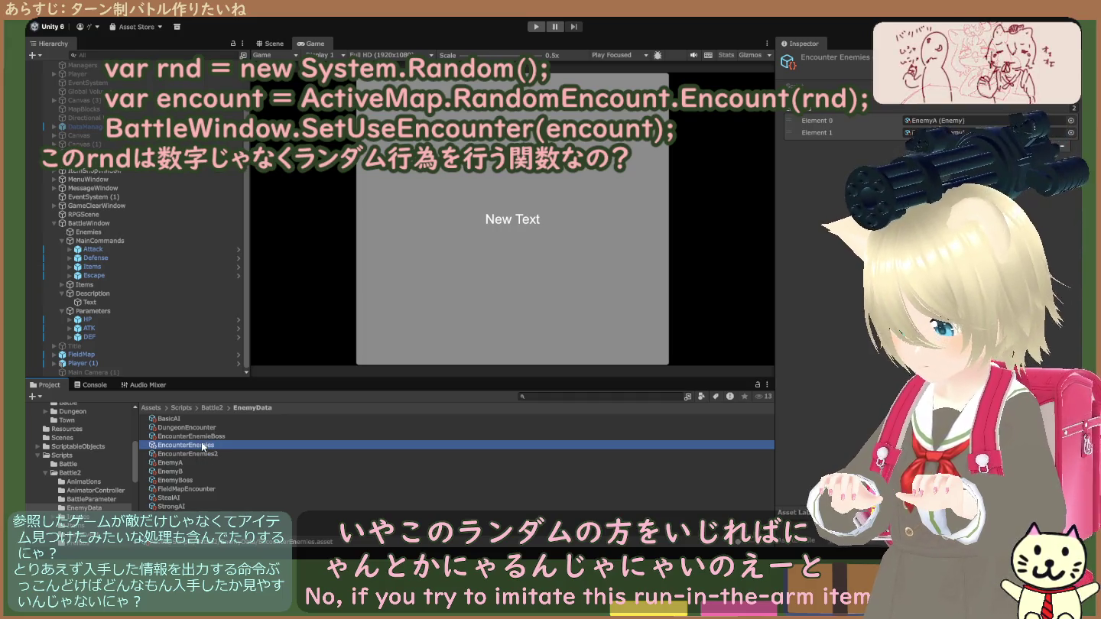
{"action": "left_click", "coordinate": [591, 398]}
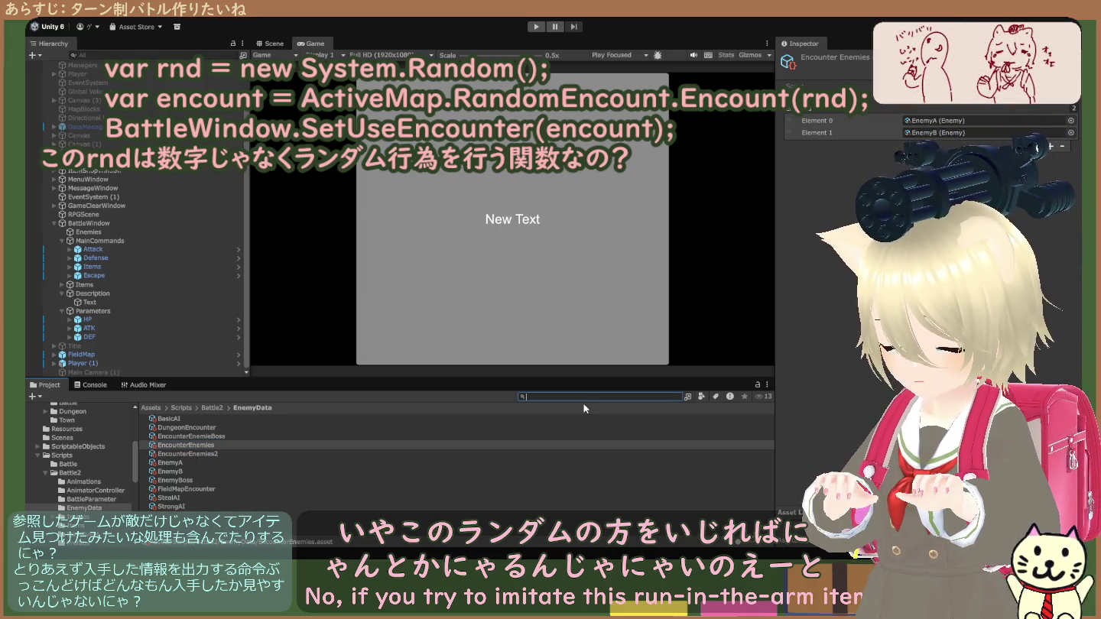
{"action": "type", "text": "RAND"}
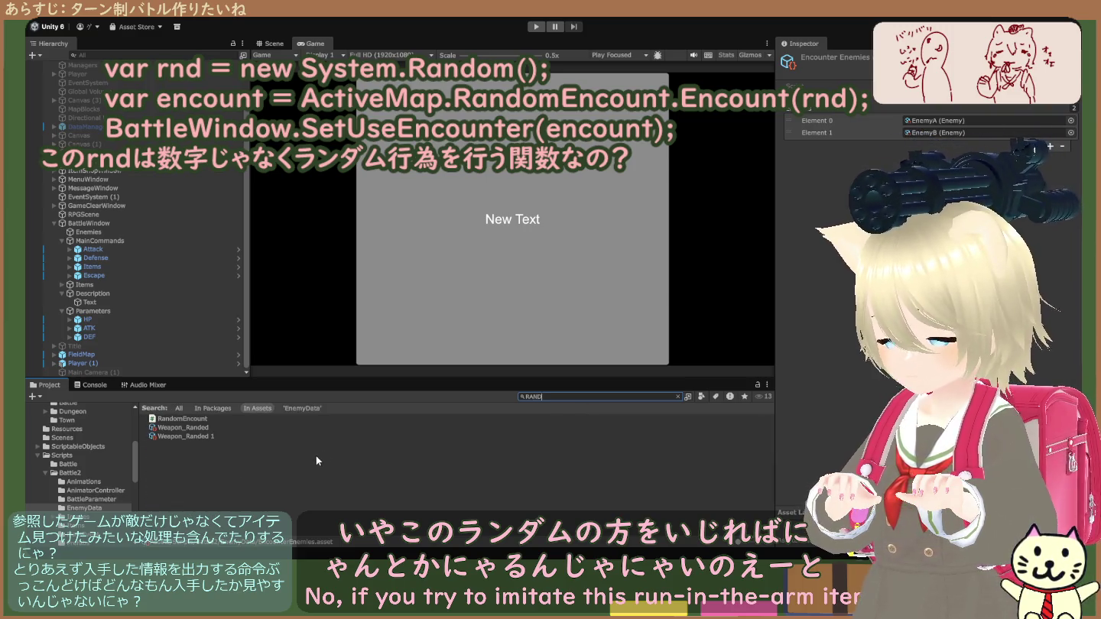
{"action": "left_click", "coordinate": [203, 420]}
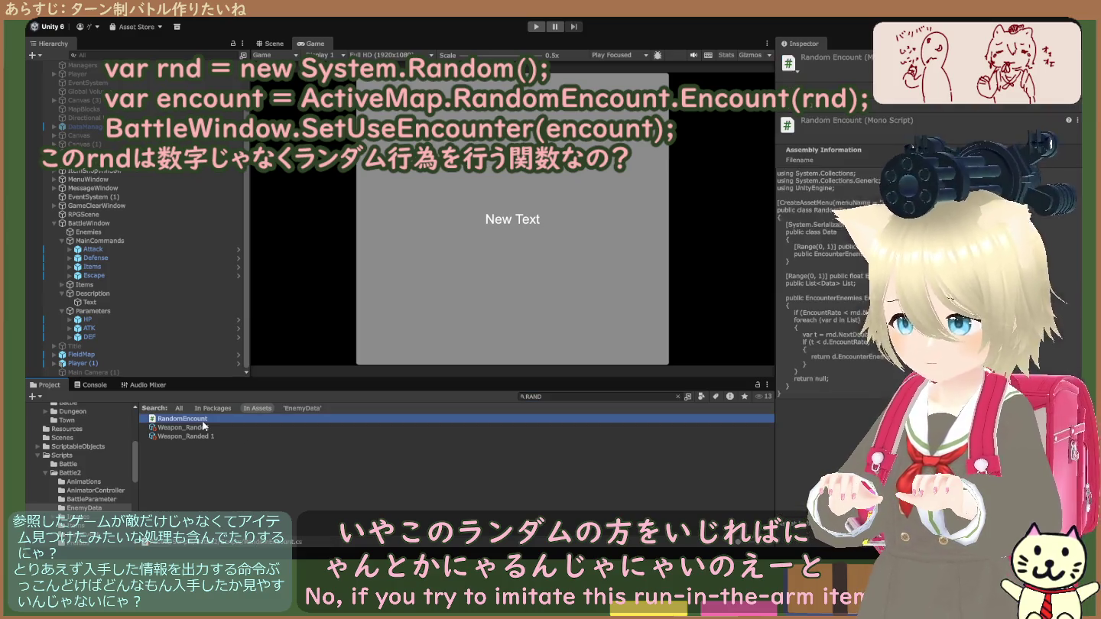
- Replace the search with 'BNCOUN' and view the EncounterEnemies script's code
{"action": "left_click", "coordinate": [562, 413]}
{"action": "double_click", "coordinate": [557, 397]}
{"action": "type", "text": "B"}
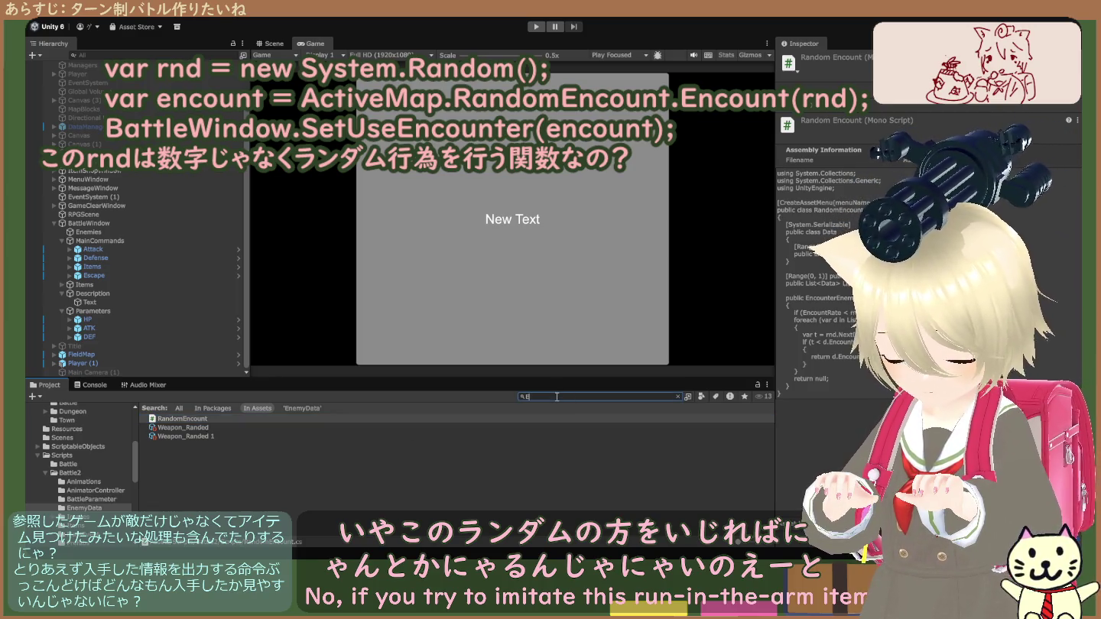
{"action": "type", "text": "N"}
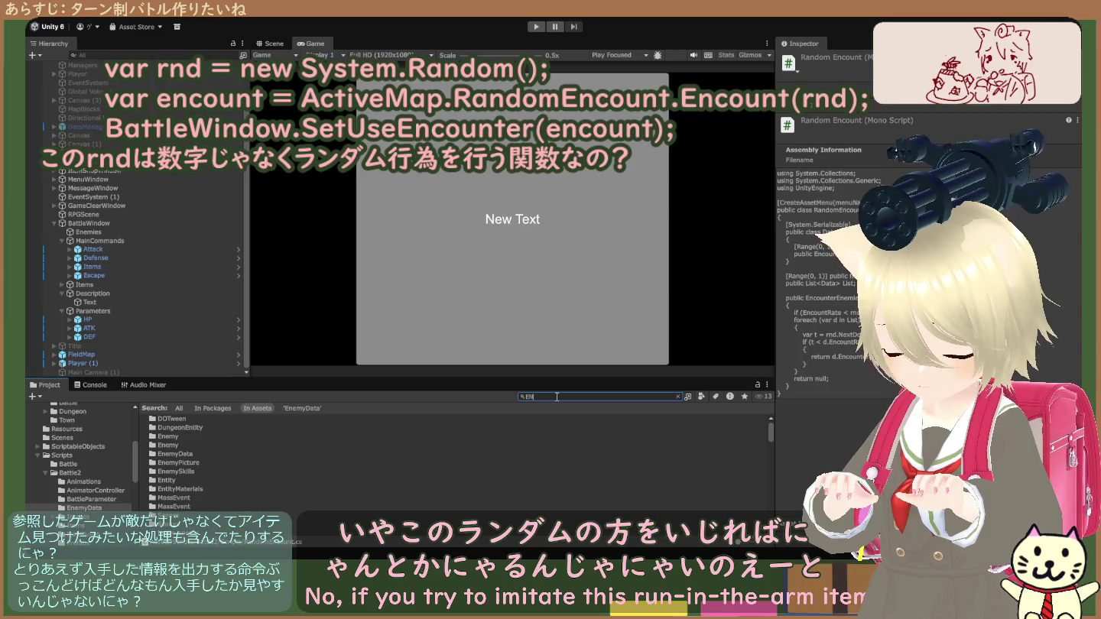
{"action": "type", "text": "CO"}
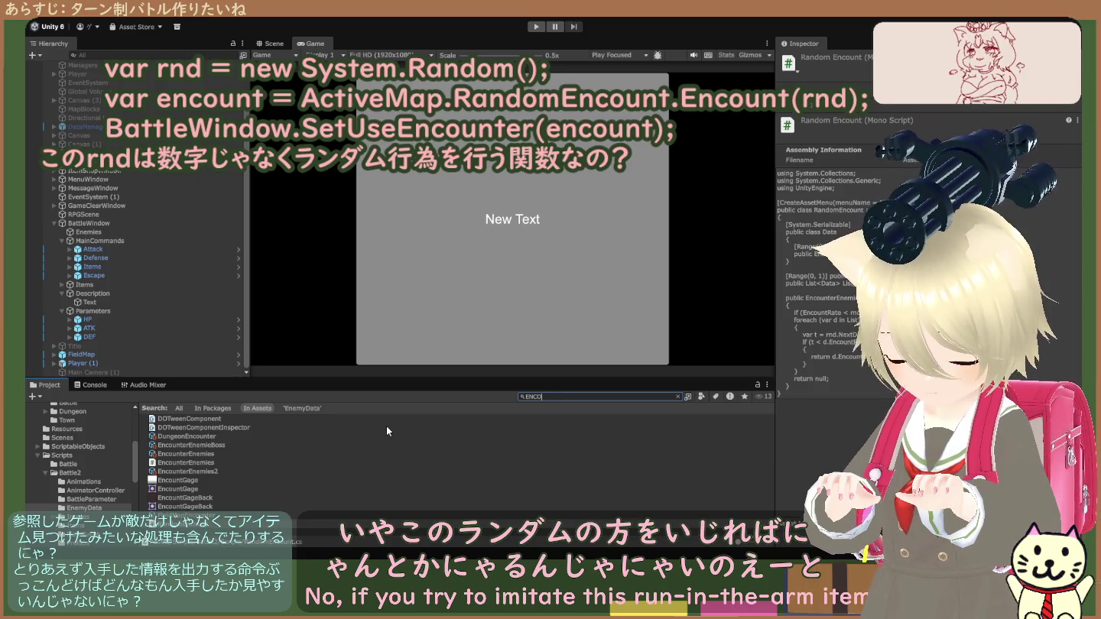
{"action": "type", "text": "UNT"}
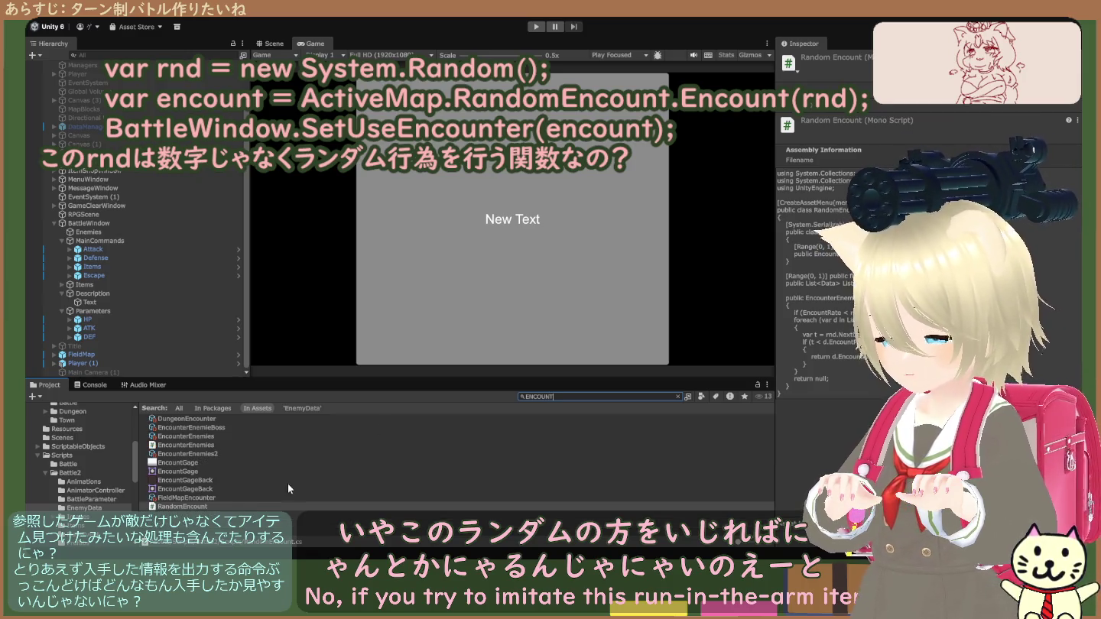
{"action": "left_click", "coordinate": [208, 446]}
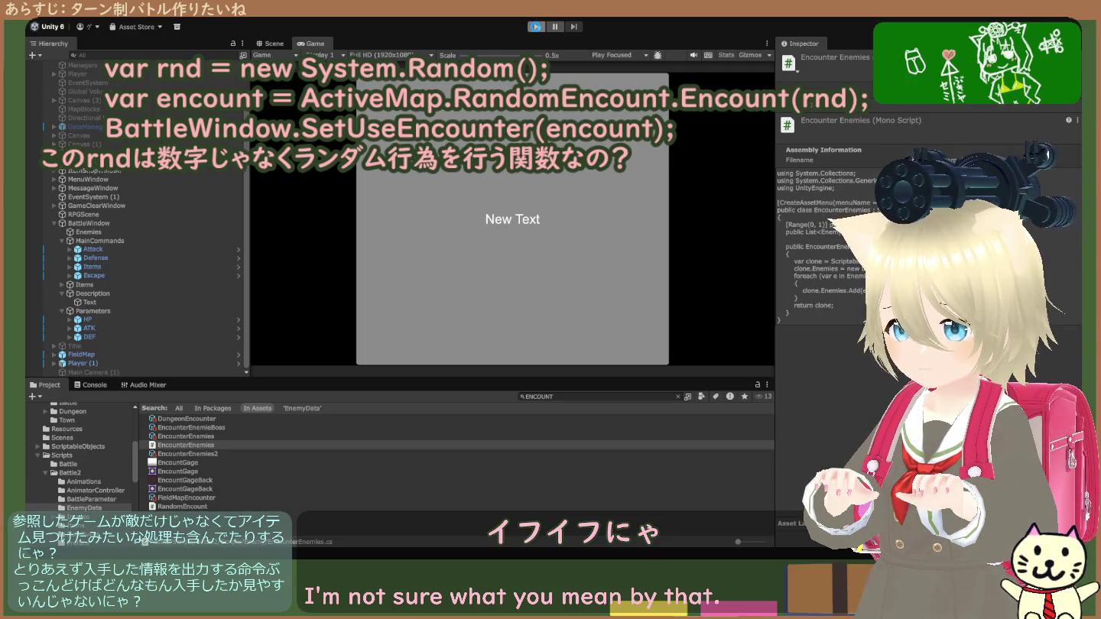
{"action": "left_click", "coordinate": [535, 26]}
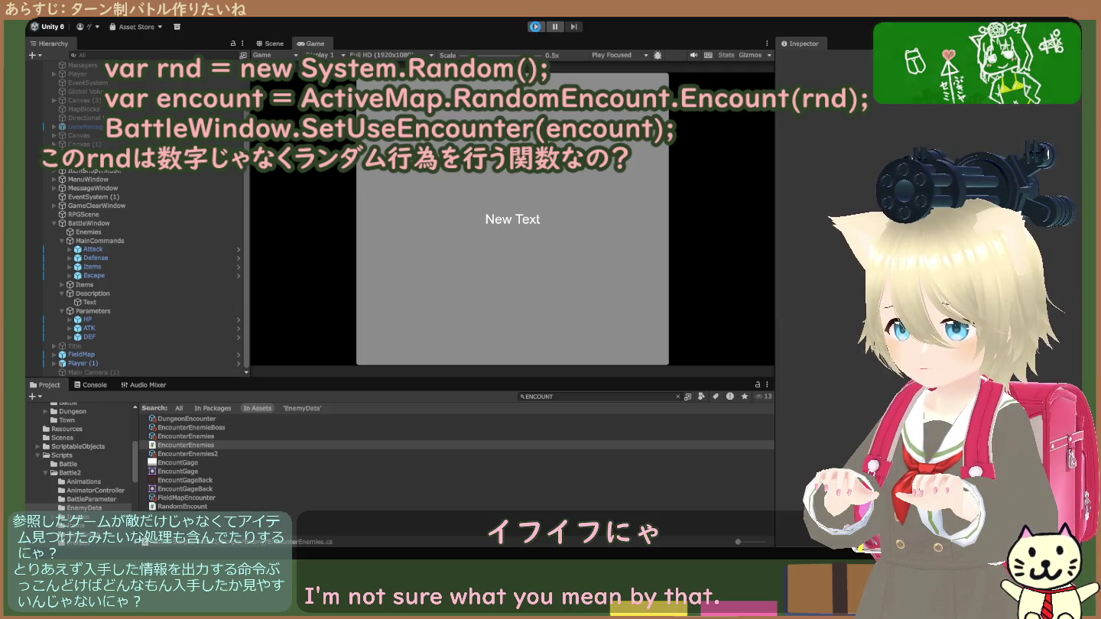
{"action": "left_click", "coordinate": [536, 27]}
{"action": "left_click", "coordinate": [537, 27]}
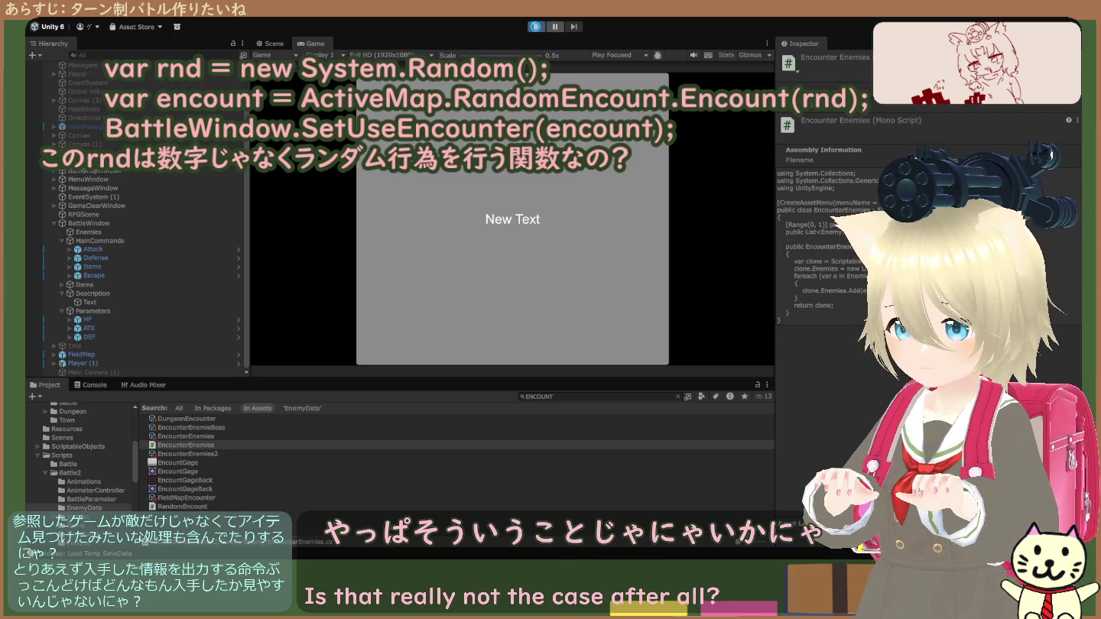
{"action": "left_click", "coordinate": [536, 27]}
{"action": "left_click", "coordinate": [536, 27]}
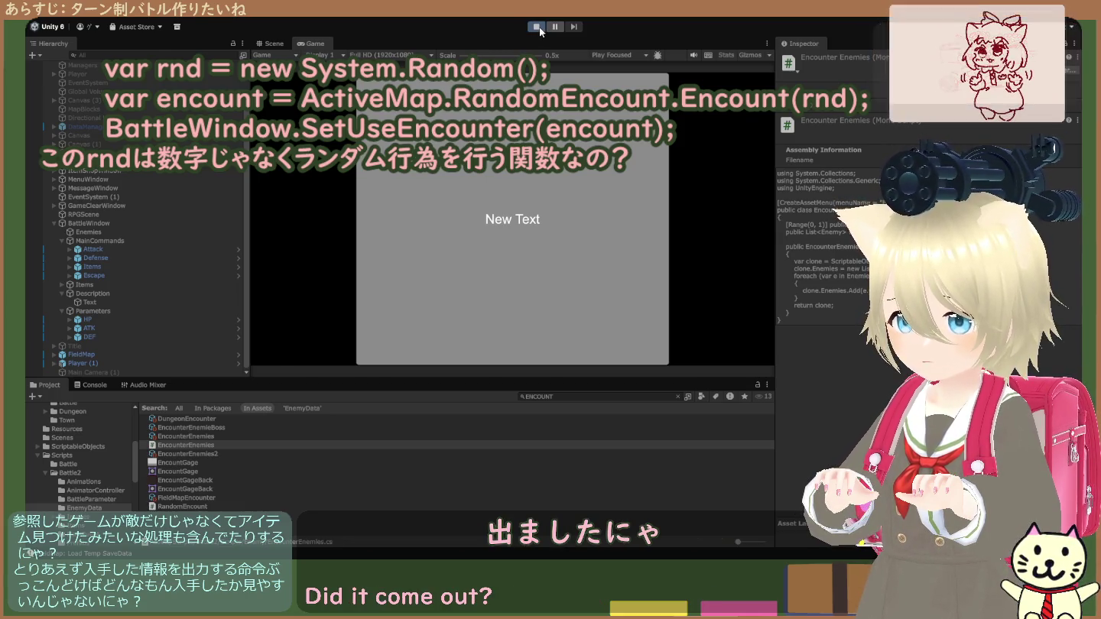
{"action": "left_click", "coordinate": [537, 26]}
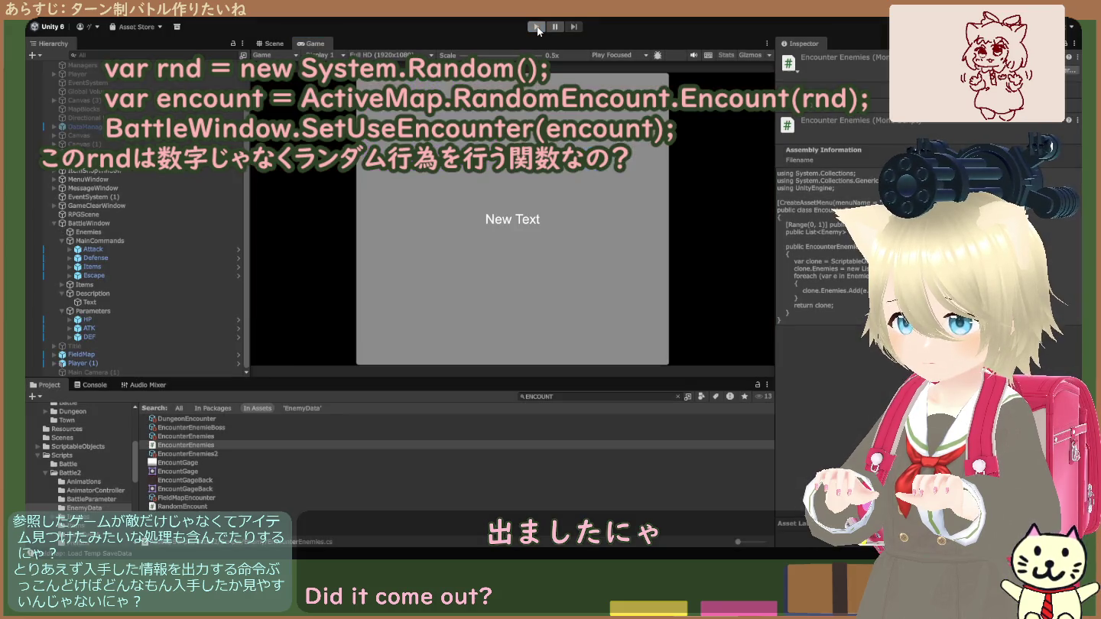
{"action": "left_click", "coordinate": [538, 26]}
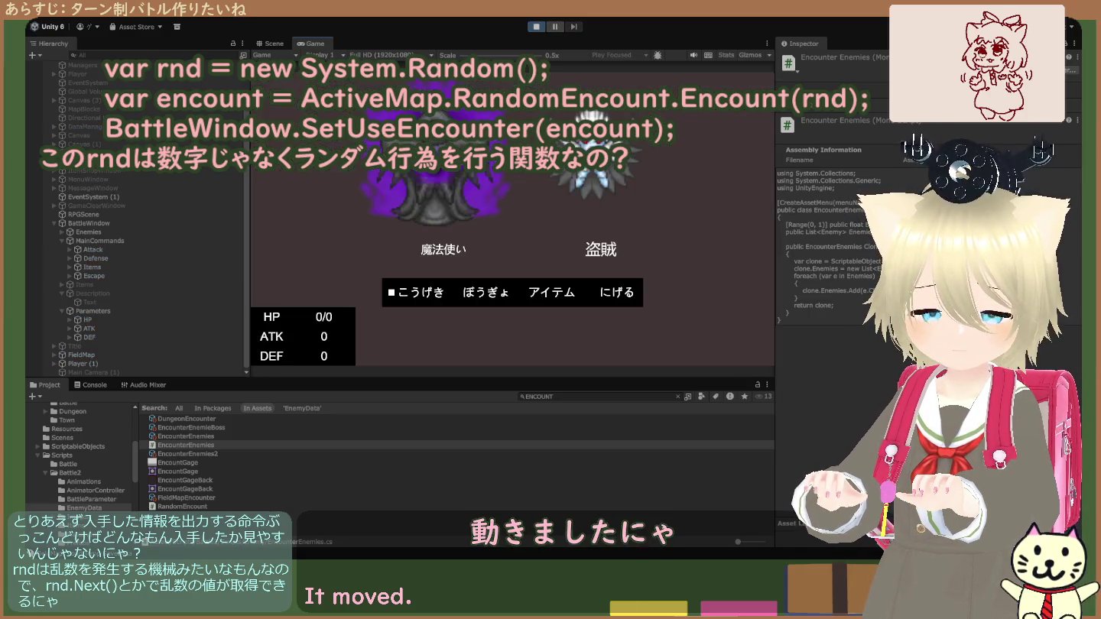
{"action": "left_click", "coordinate": [536, 26]}
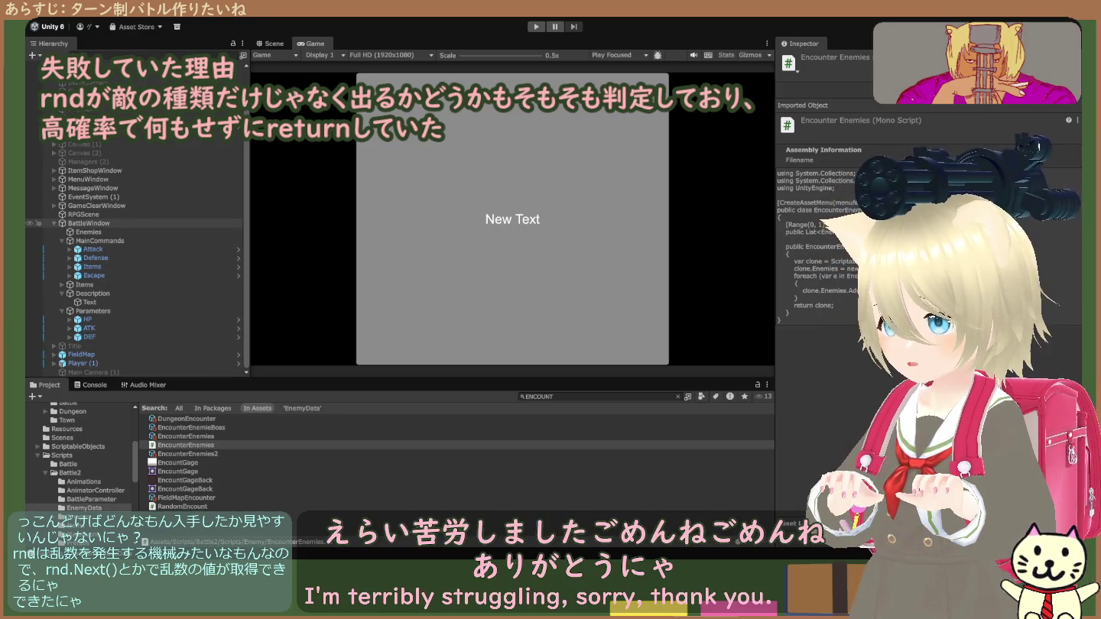
- Select BattleWindow in the Hierarchy and scroll to its Use Encounter and Encounter settings
{"action": "left_click", "coordinate": [90, 224]}
{"action": "scroll", "coordinate": [856, 318], "scroll_direction": "down", "scroll_amount": 10}
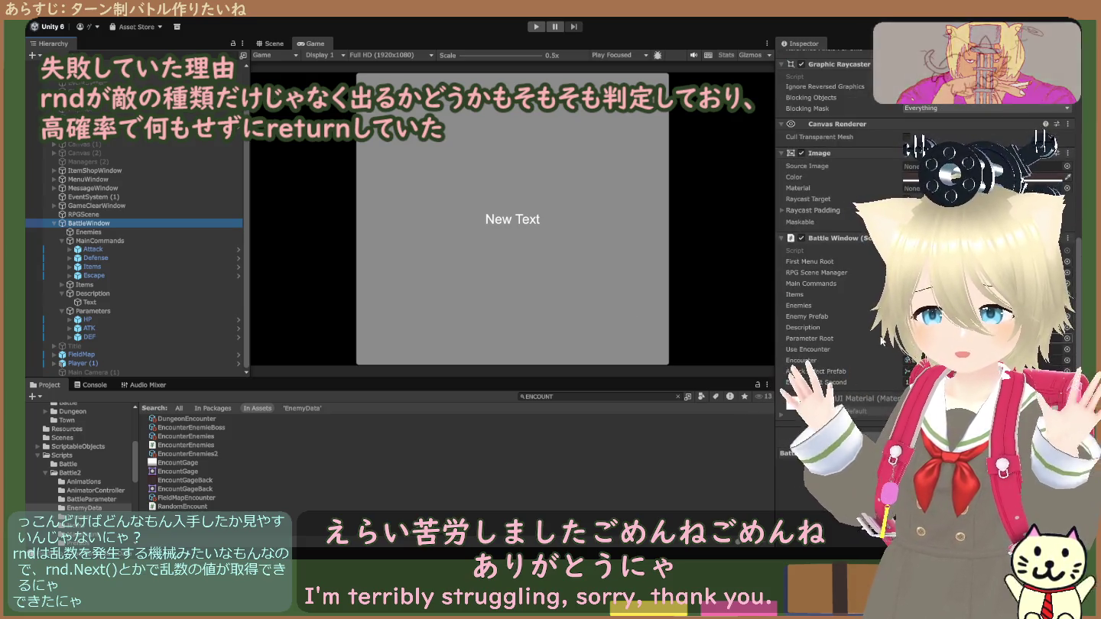
{"action": "scroll", "coordinate": [855, 317], "scroll_direction": "down", "scroll_amount": 1}
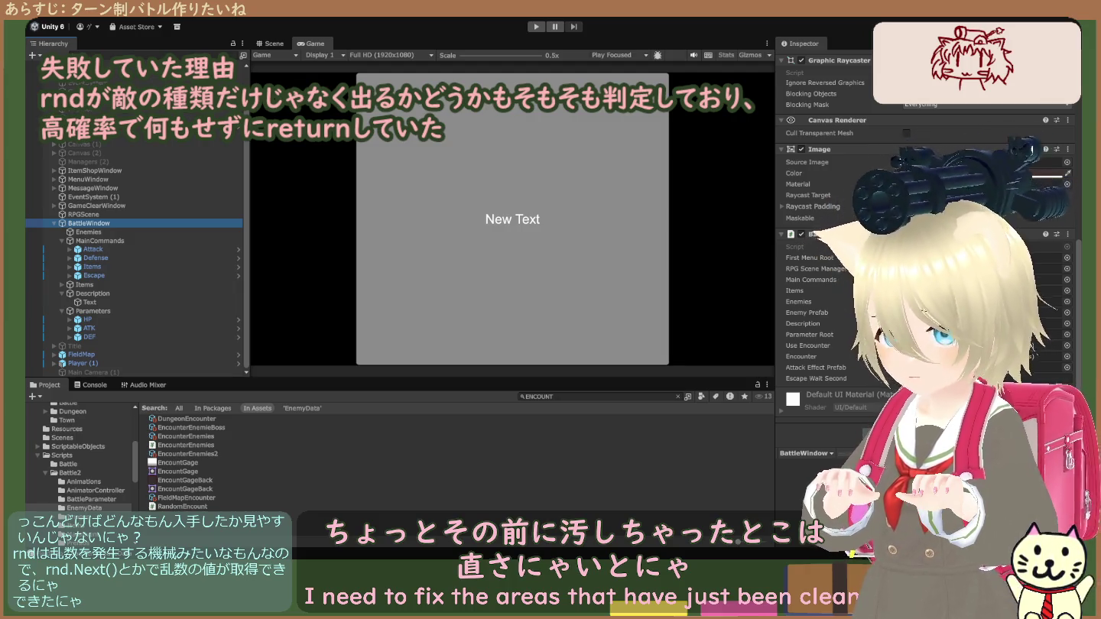
{"action": "key", "text": "ctrl+p"}
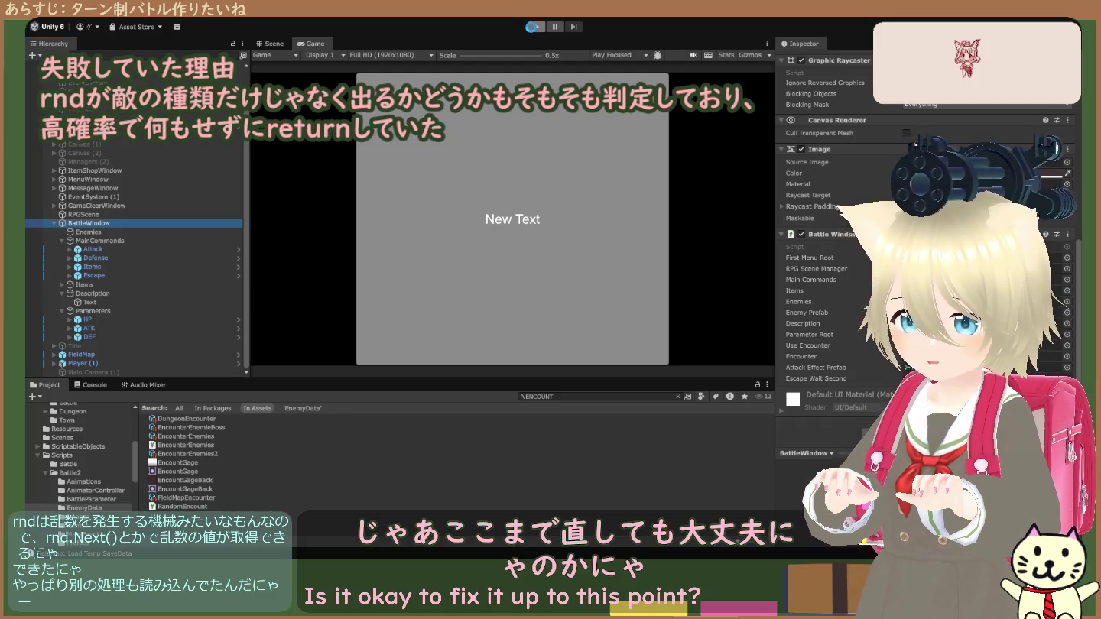
{"action": "left_click", "coordinate": [534, 29]}
{"action": "left_click", "coordinate": [533, 27]}
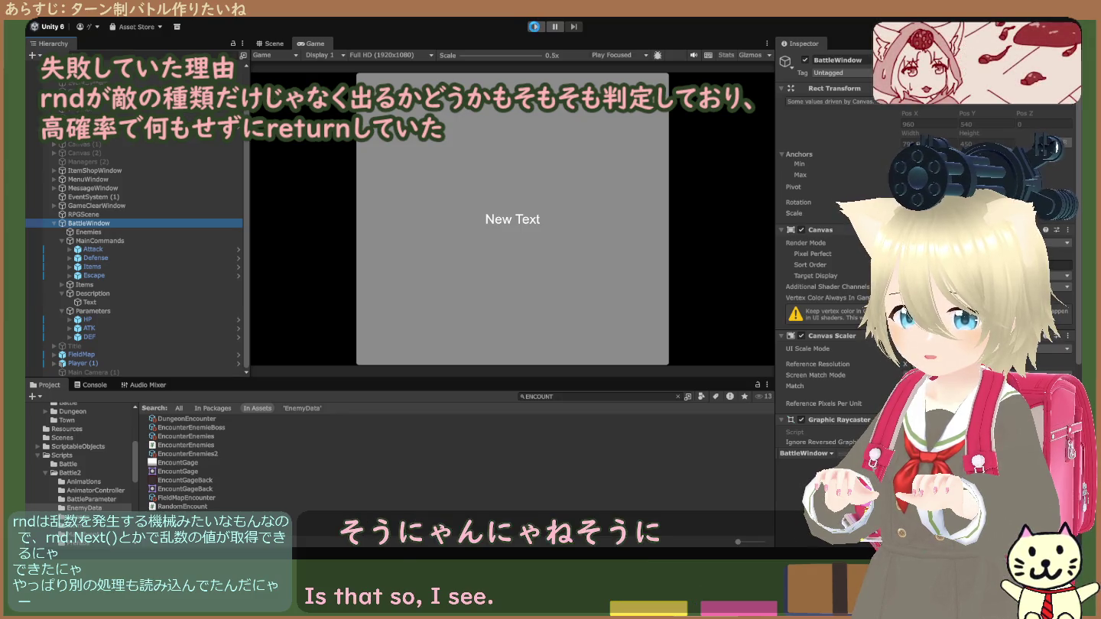
{"action": "left_click", "coordinate": [535, 28]}
{"action": "left_click", "coordinate": [537, 28]}
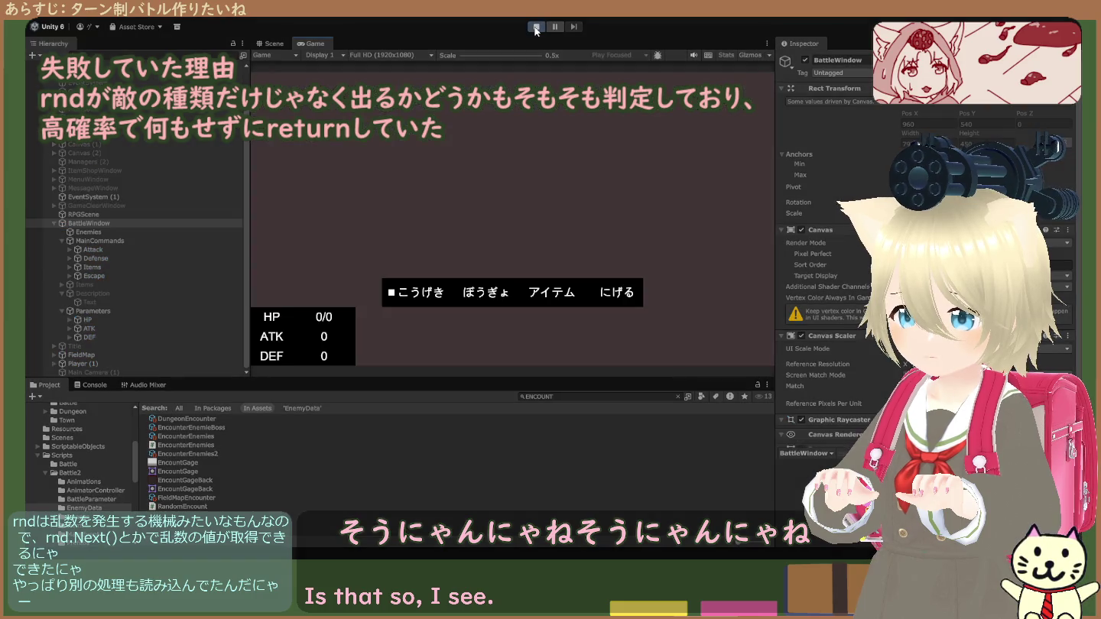
{"action": "left_click", "coordinate": [537, 29]}
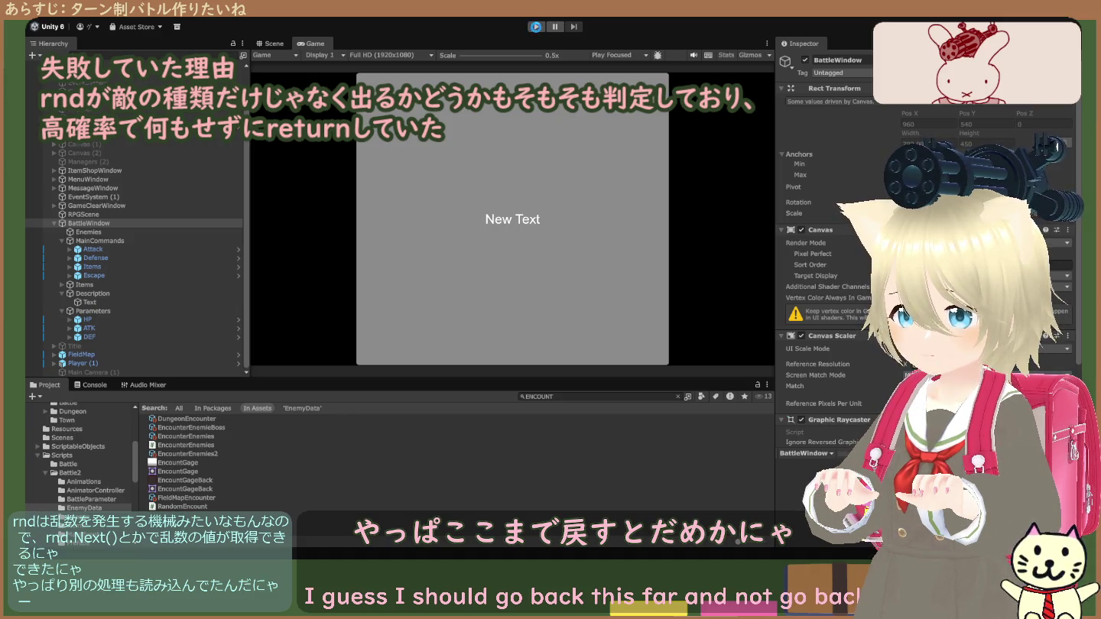
{"action": "left_click", "coordinate": [537, 29]}
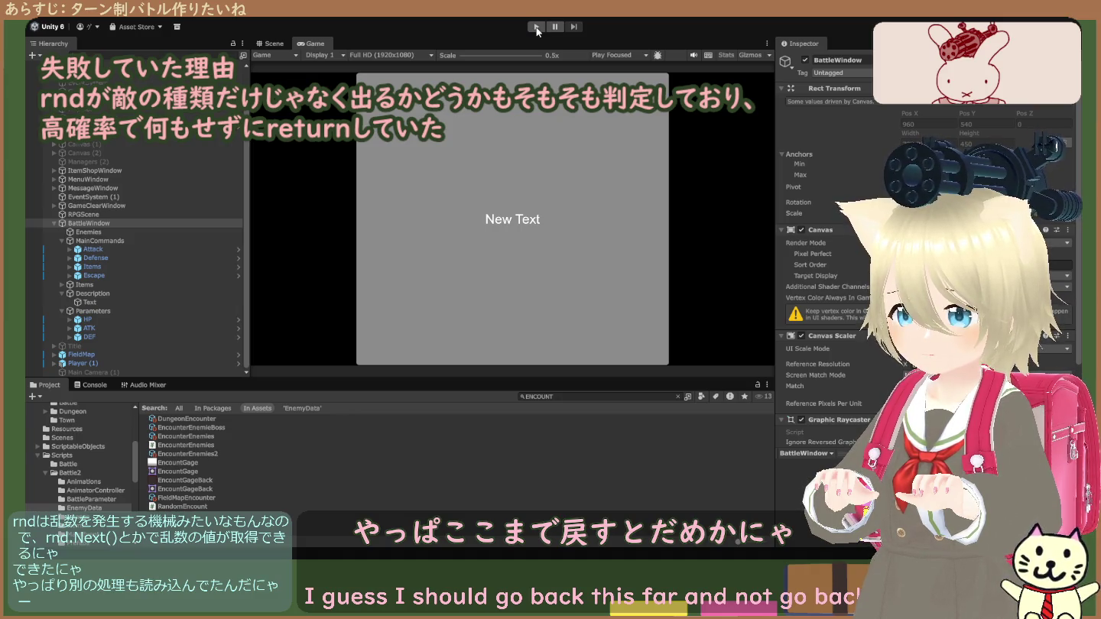
{"action": "left_click", "coordinate": [538, 29]}
{"action": "left_click", "coordinate": [537, 29]}
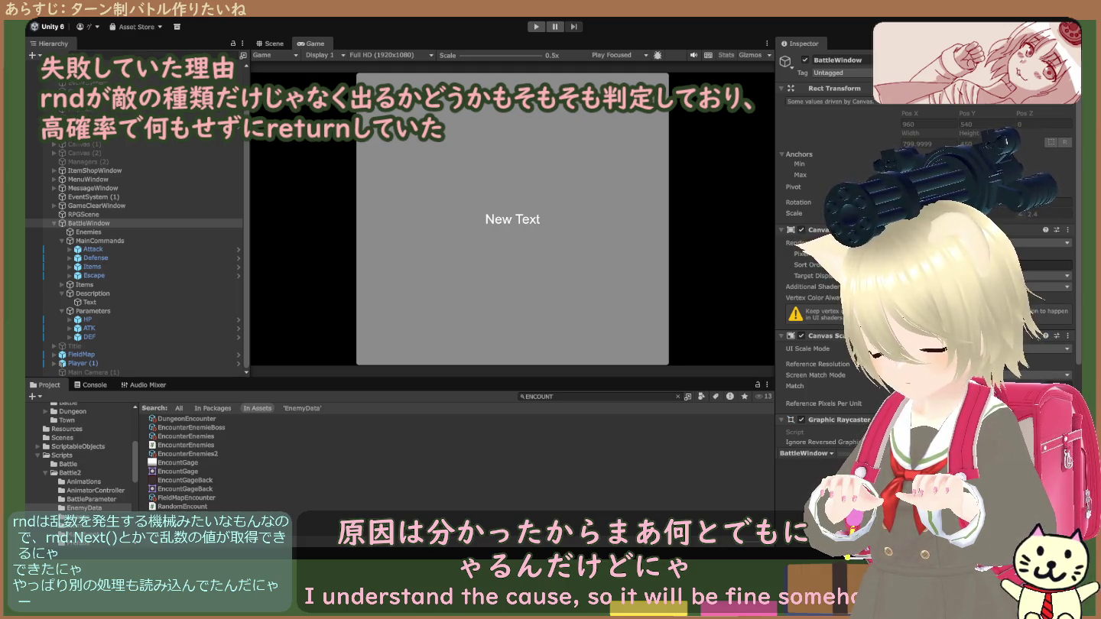
{"action": "key", "text": "ctrl+p"}
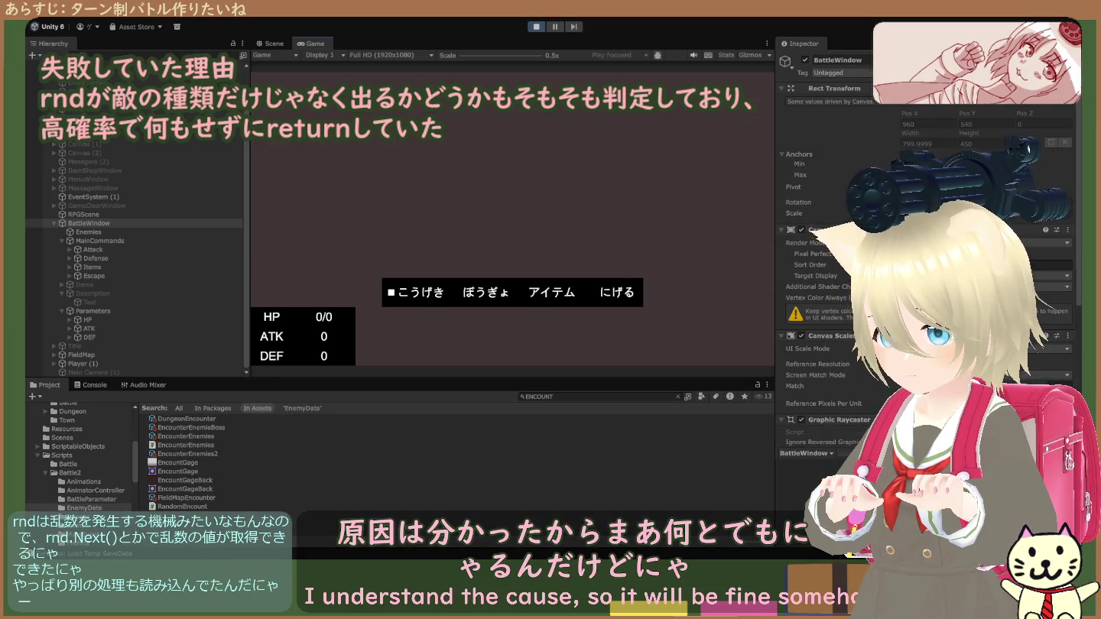
{"action": "scroll", "coordinate": [918, 306], "scroll_direction": "down", "scroll_amount": 5}
{"action": "scroll", "coordinate": [841, 306], "scroll_direction": "down", "scroll_amount": 5}
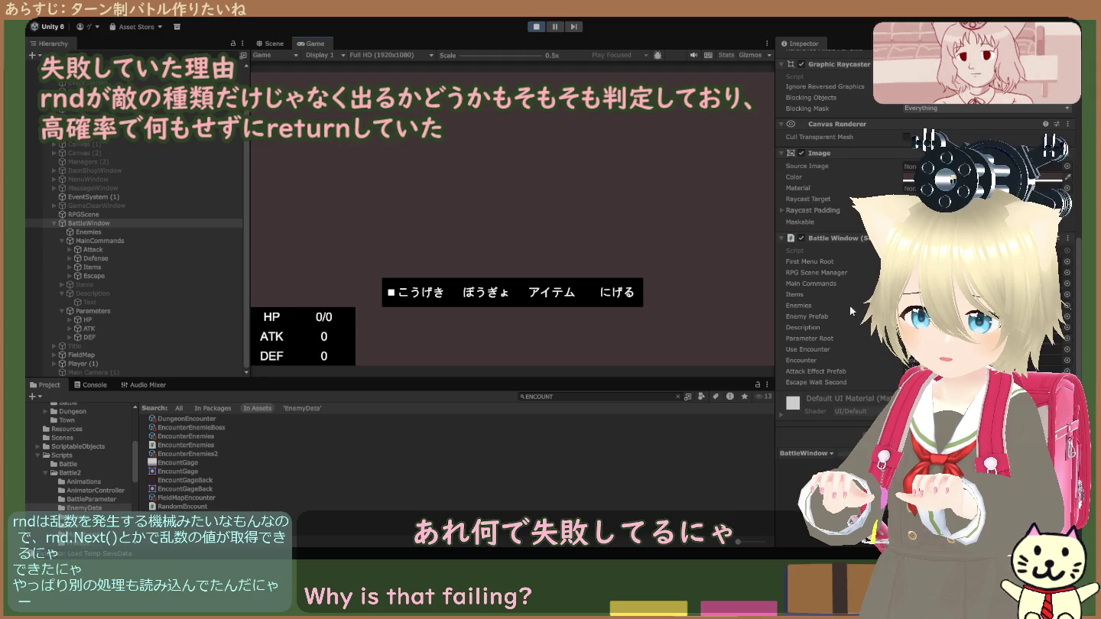
{"action": "left_click", "coordinate": [537, 26]}
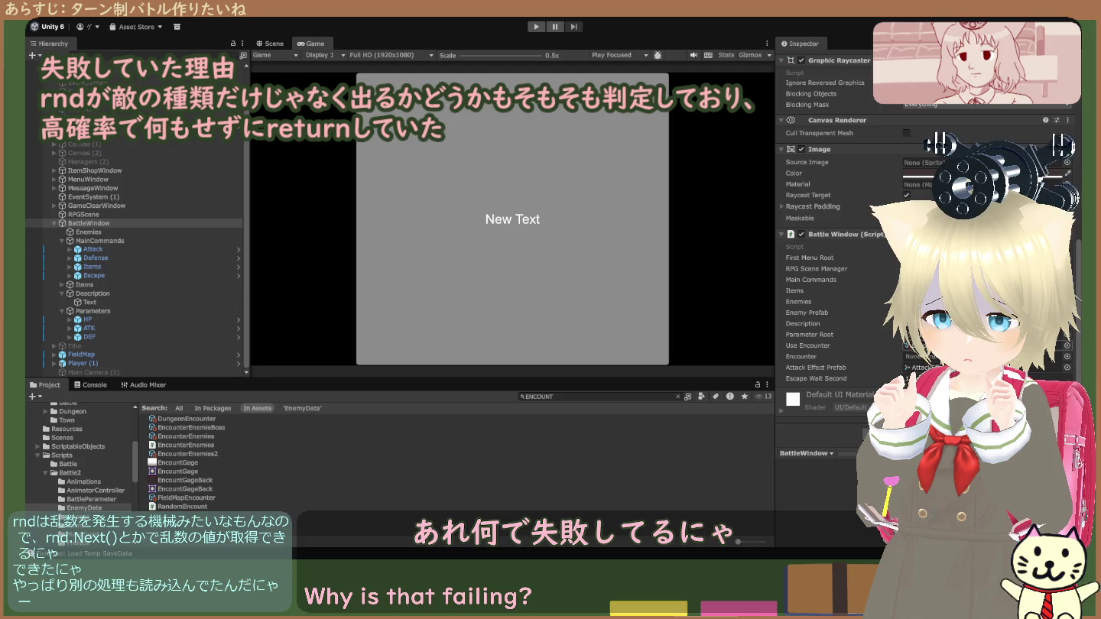
- Assign the EnemyData encounter asset to BattleWindow's Use Encounter field and test-run the battle
{"action": "left_click", "coordinate": [677, 397]}
{"action": "left_click_drag", "start_coordinate": [220, 456], "coordinate": [987, 345]}
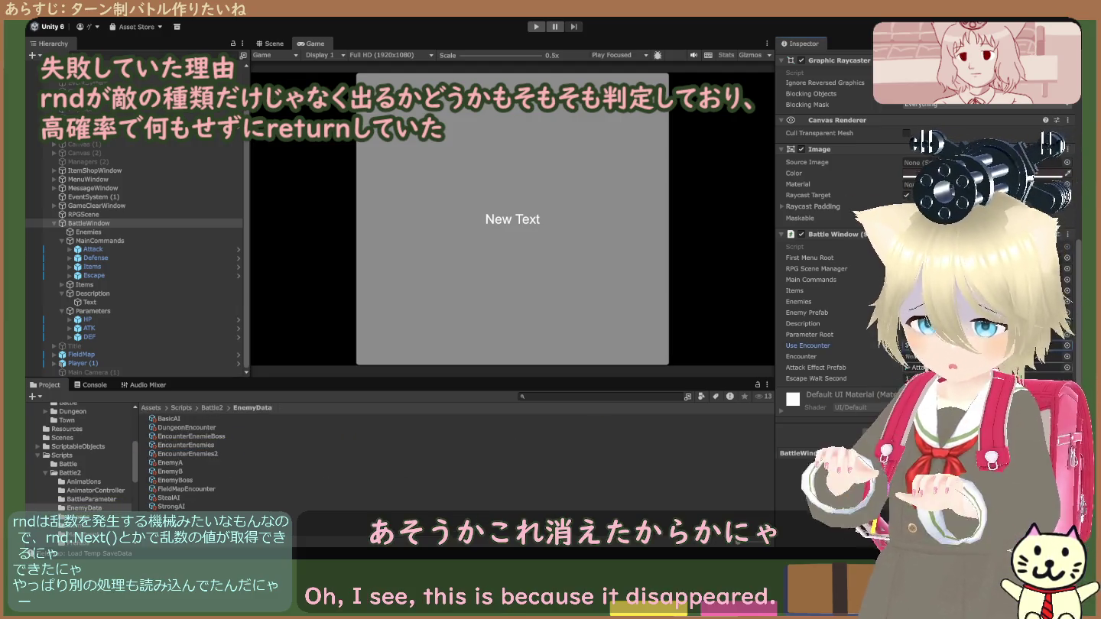
{"action": "left_click", "coordinate": [539, 26]}
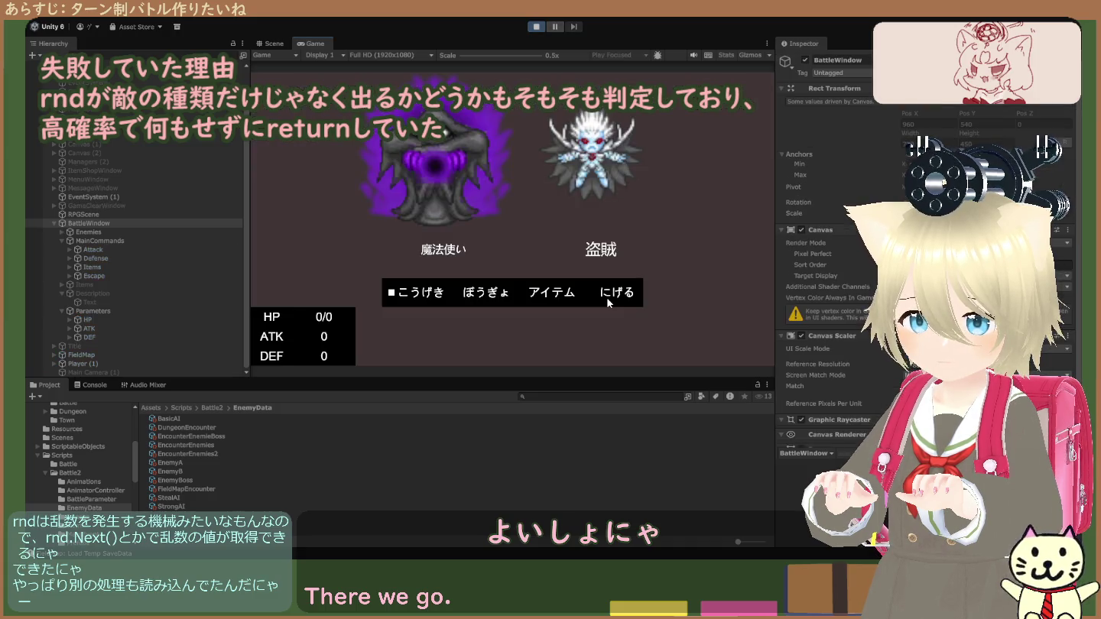
{"action": "scroll", "coordinate": [842, 328], "scroll_direction": "down", "scroll_amount": 8}
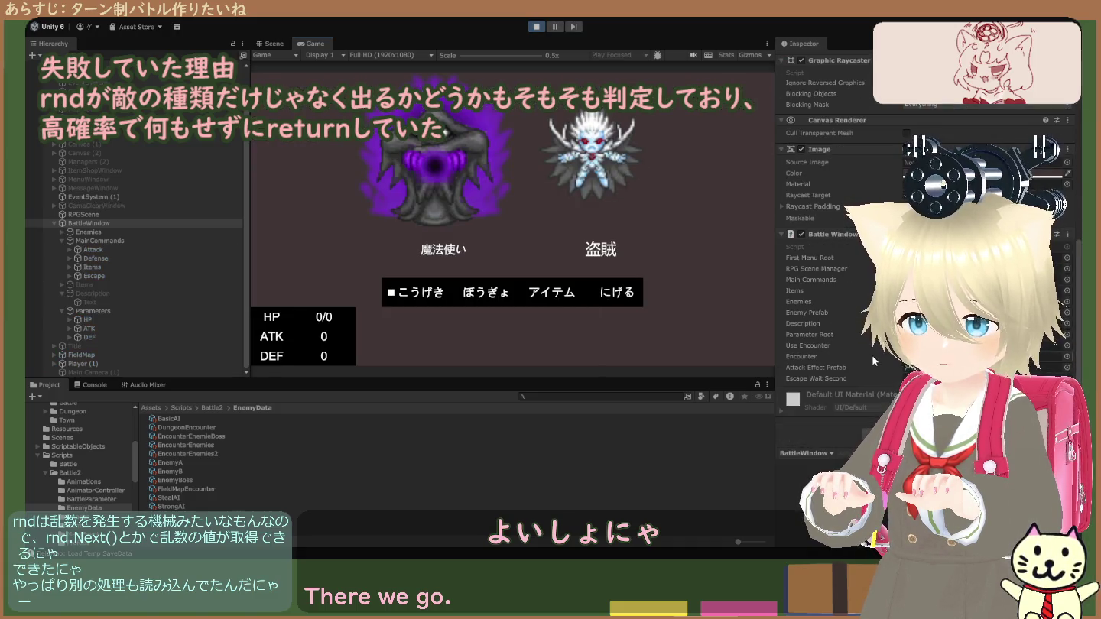
{"action": "left_click", "coordinate": [535, 28]}
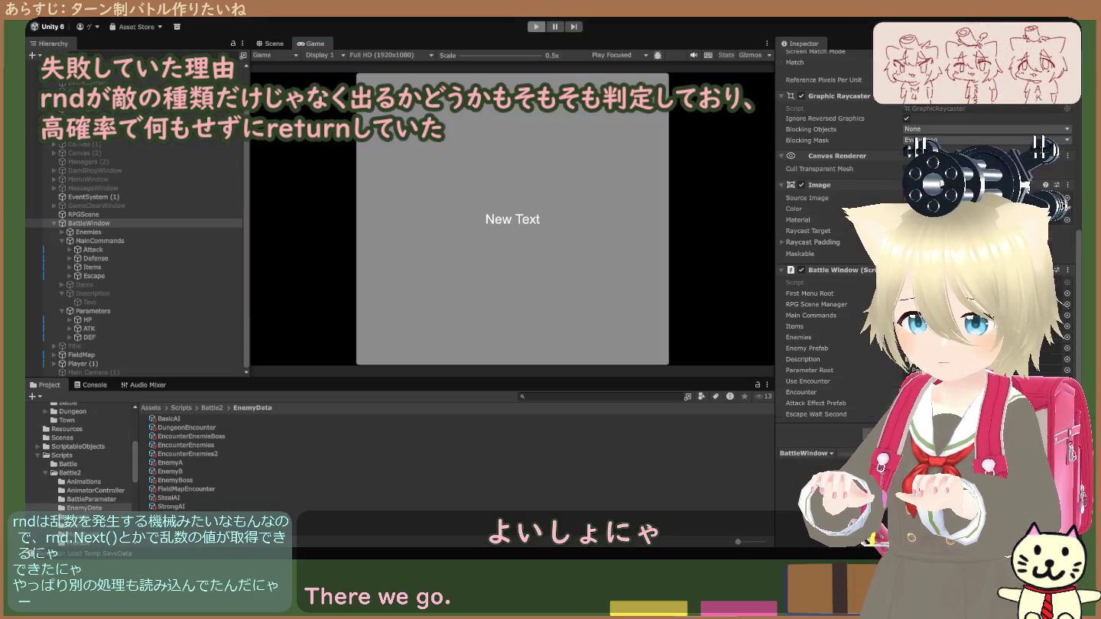
- Locate the Encounter field's EncounterEnemies asset, then rerun the game until 魔法使い and 盗賊 appear
{"action": "left_click", "coordinate": [979, 356]}
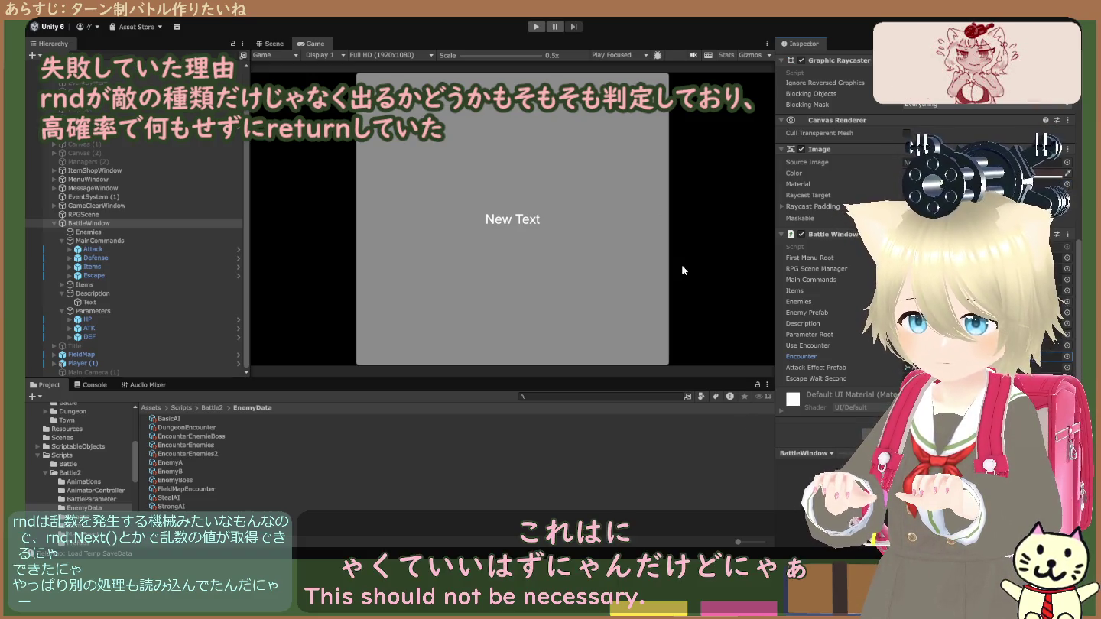
{"action": "key", "text": "ctrl+p"}
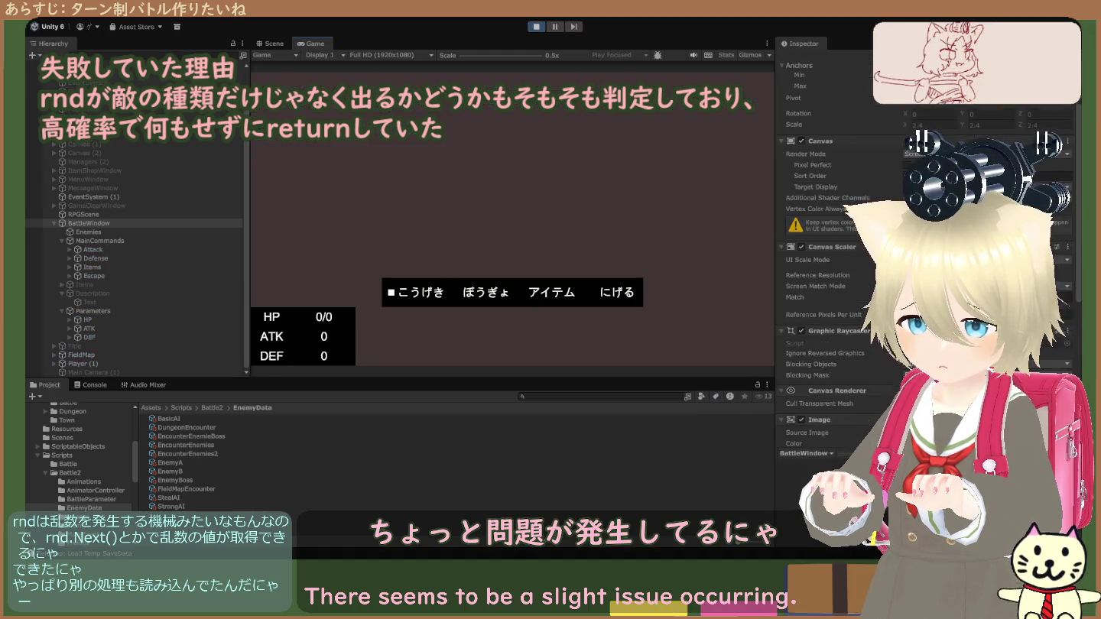
{"action": "scroll", "coordinate": [835, 229], "scroll_direction": "down", "scroll_amount": 6}
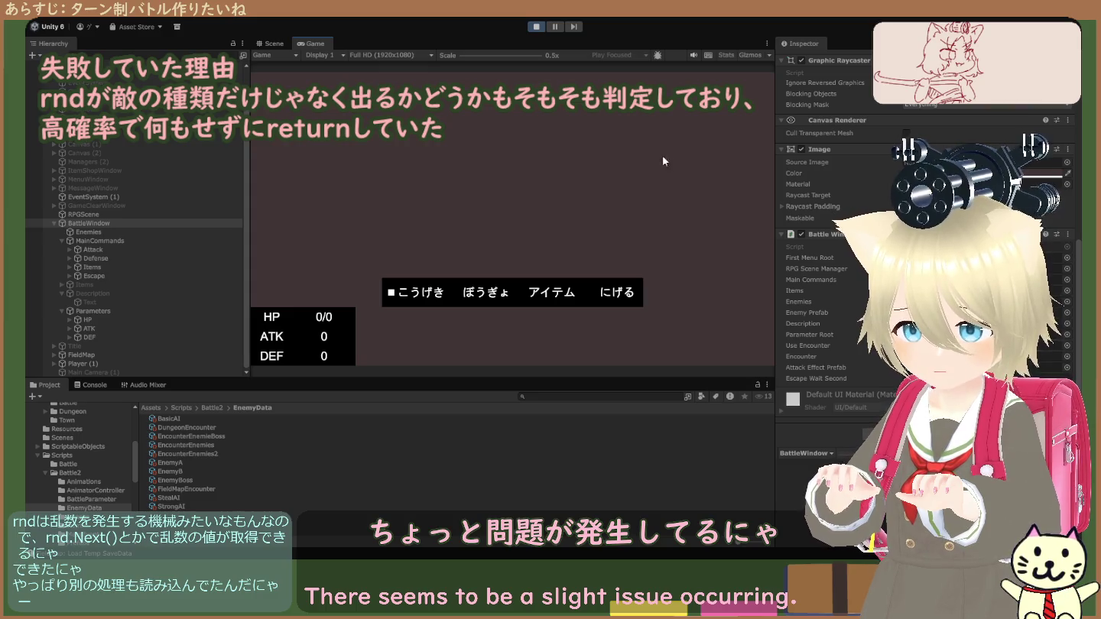
{"action": "left_click", "coordinate": [538, 28]}
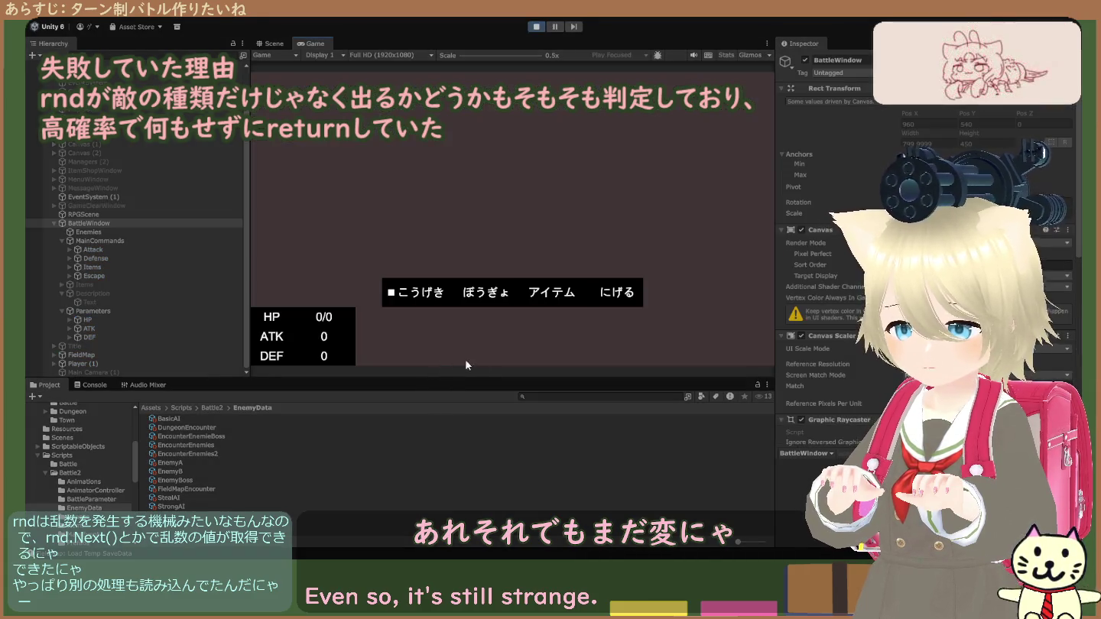
{"action": "left_click", "coordinate": [535, 28]}
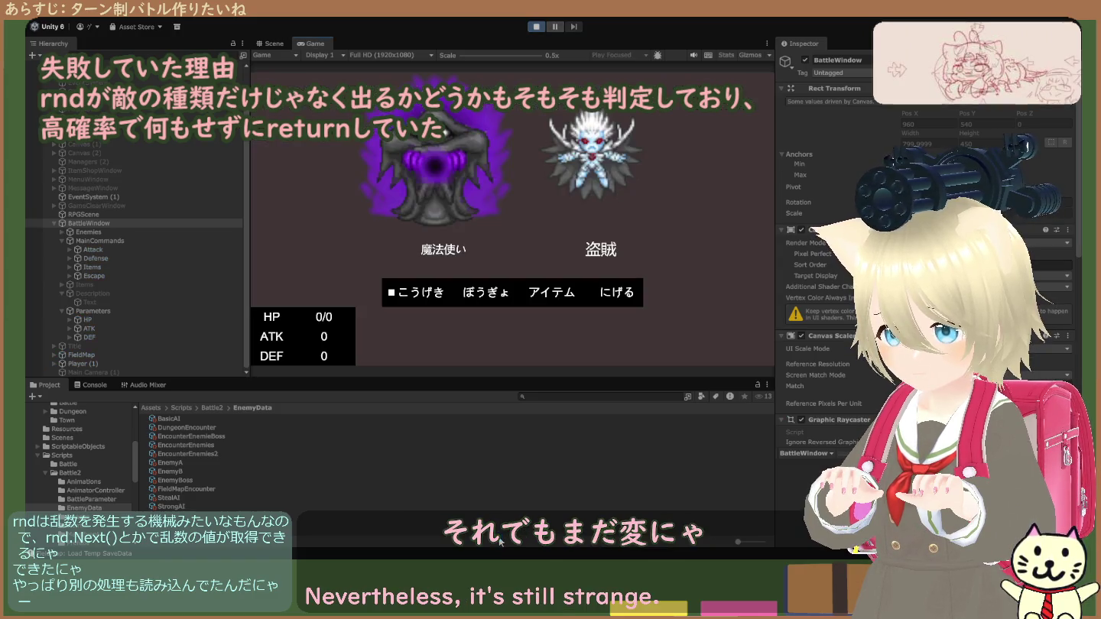
- Restart the game several more times to retest the encounter, then exit Play mode
{"action": "left_click", "coordinate": [534, 29]}
{"action": "left_click", "coordinate": [535, 28]}
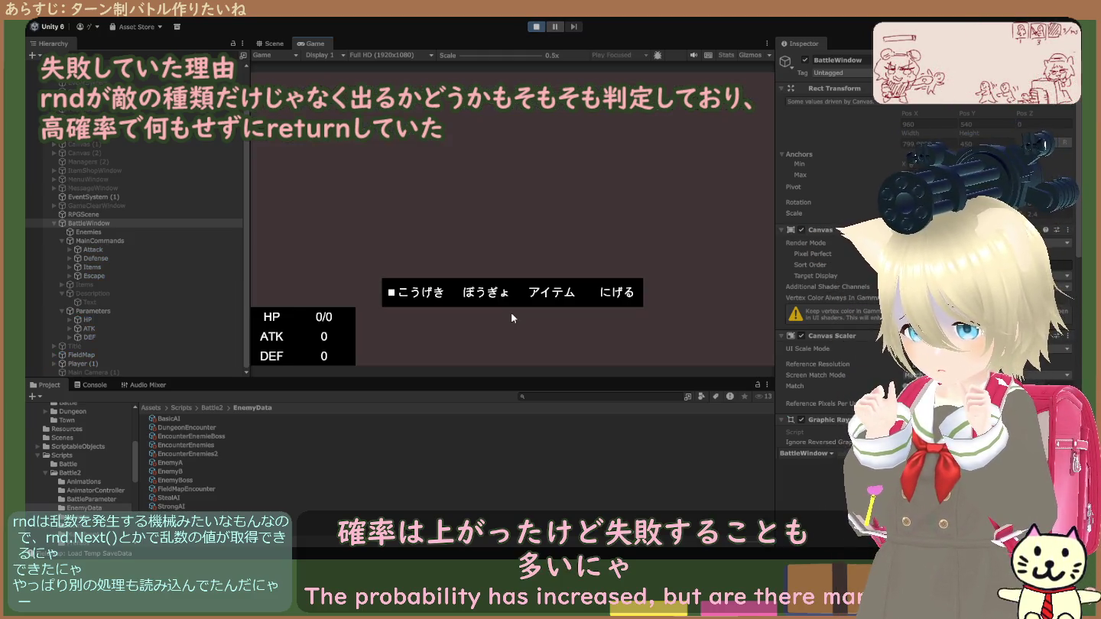
{"action": "left_click", "coordinate": [536, 26]}
{"action": "left_click", "coordinate": [536, 26]}
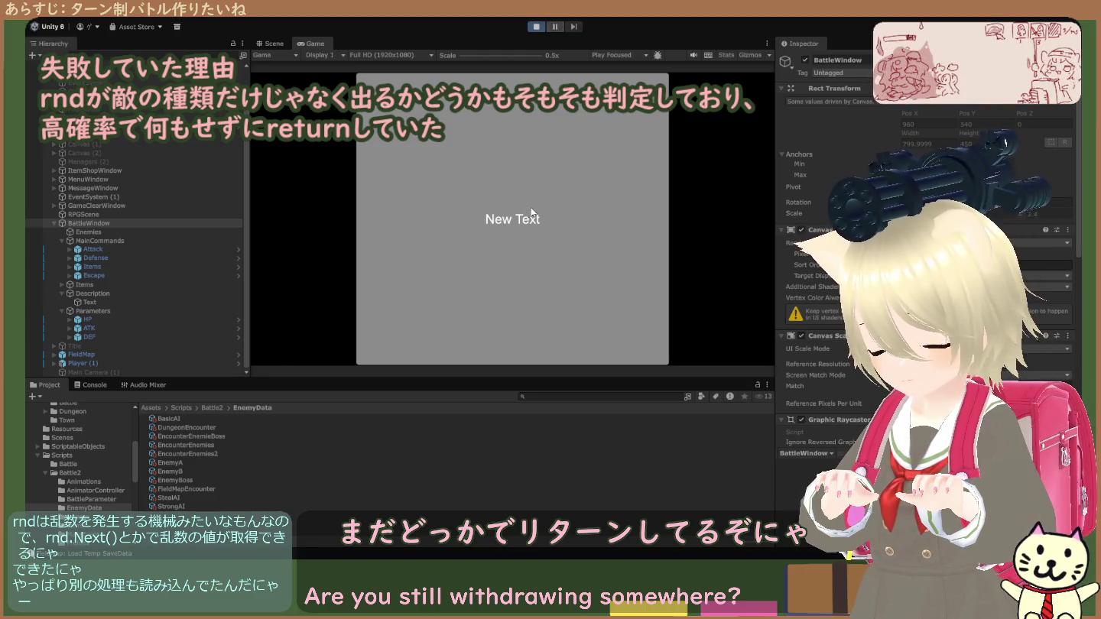
{"action": "left_click", "coordinate": [537, 26]}
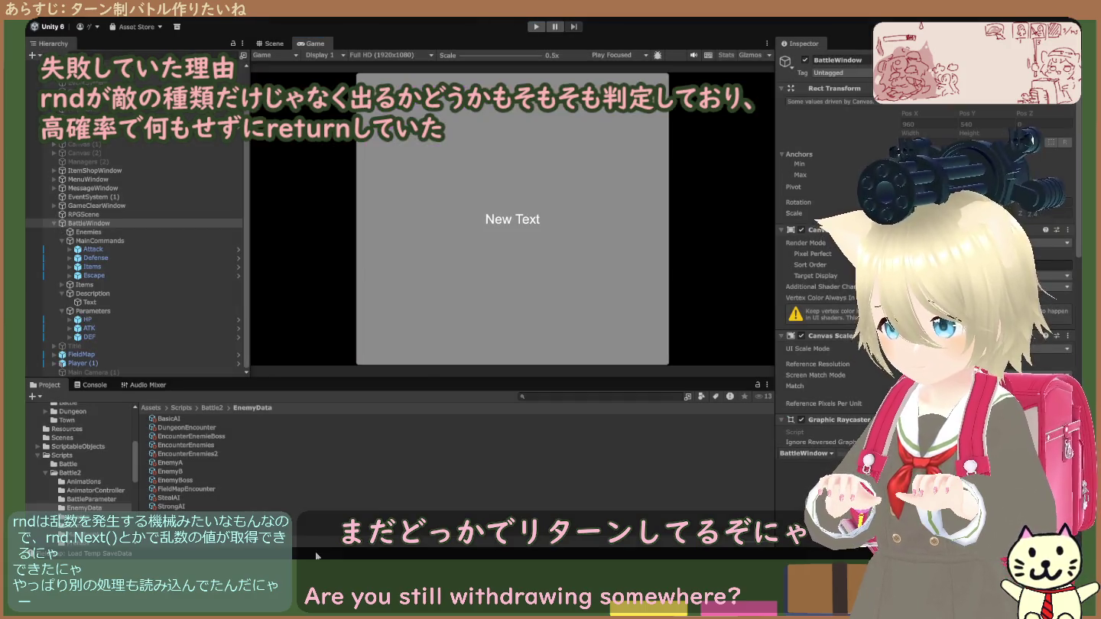
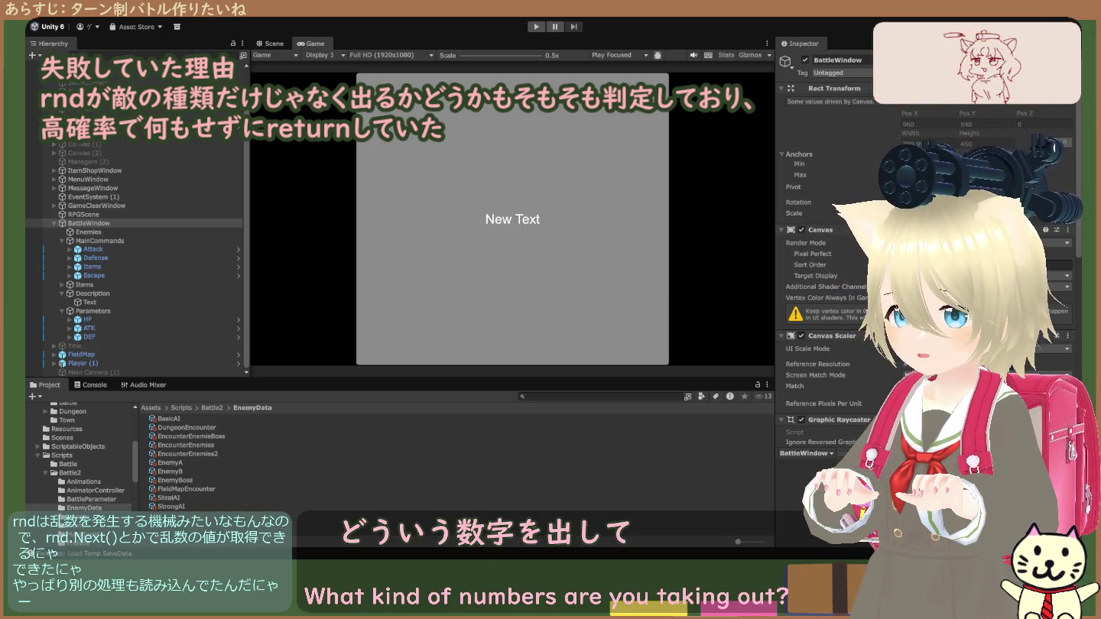
- Run the game into the battle against the magician (魔法使い) and thief (盗賊)
{"action": "key", "text": "ctrl+p"}
{"action": "left_click", "coordinate": [538, 25]}
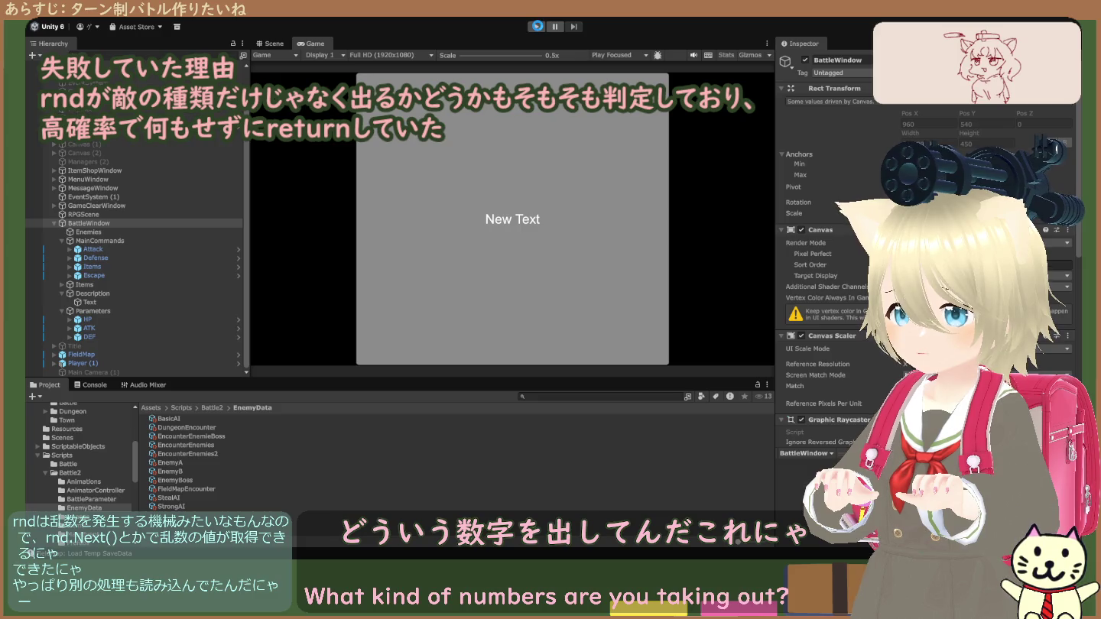
{"action": "left_click", "coordinate": [538, 26]}
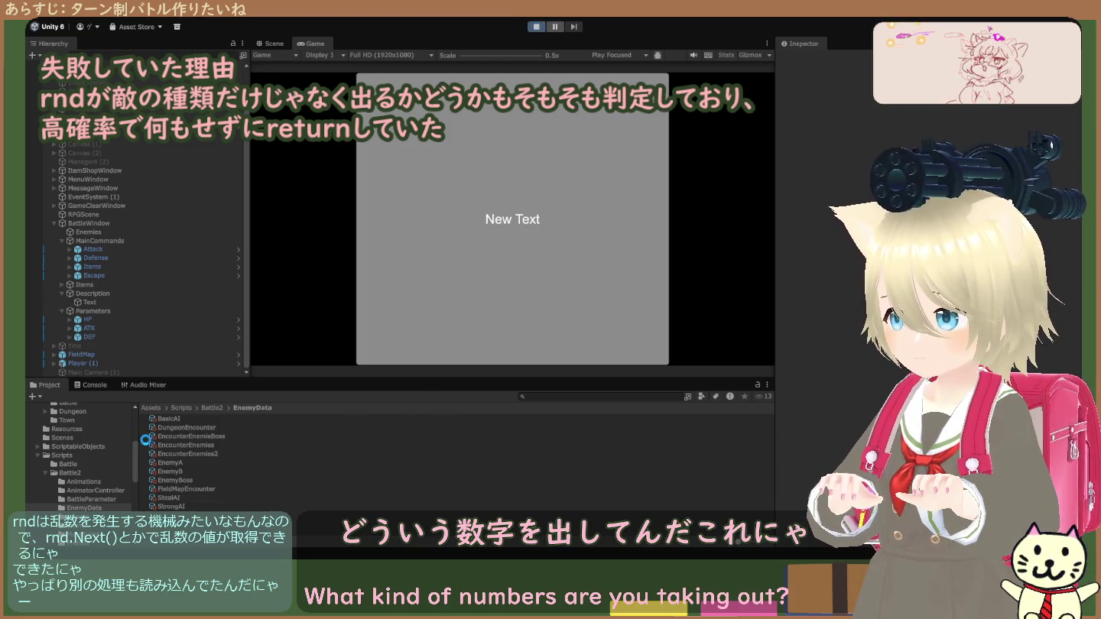
- Scroll through the random values and enemy names logged in the Console
{"action": "left_click", "coordinate": [102, 386]}
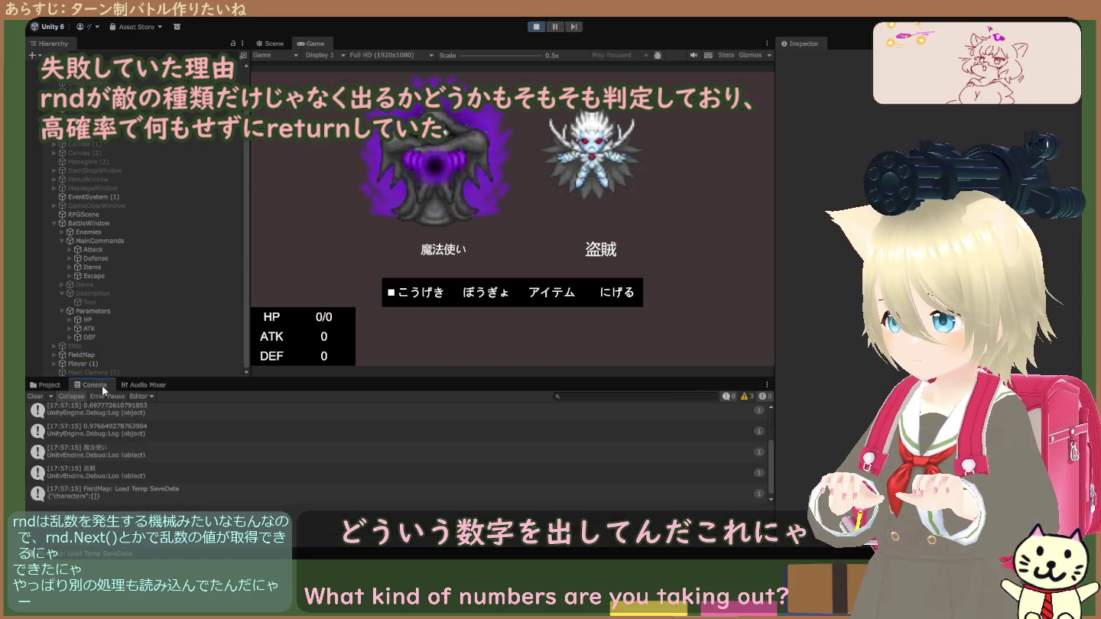
{"action": "scroll", "coordinate": [148, 445], "scroll_direction": "up", "scroll_amount": 2}
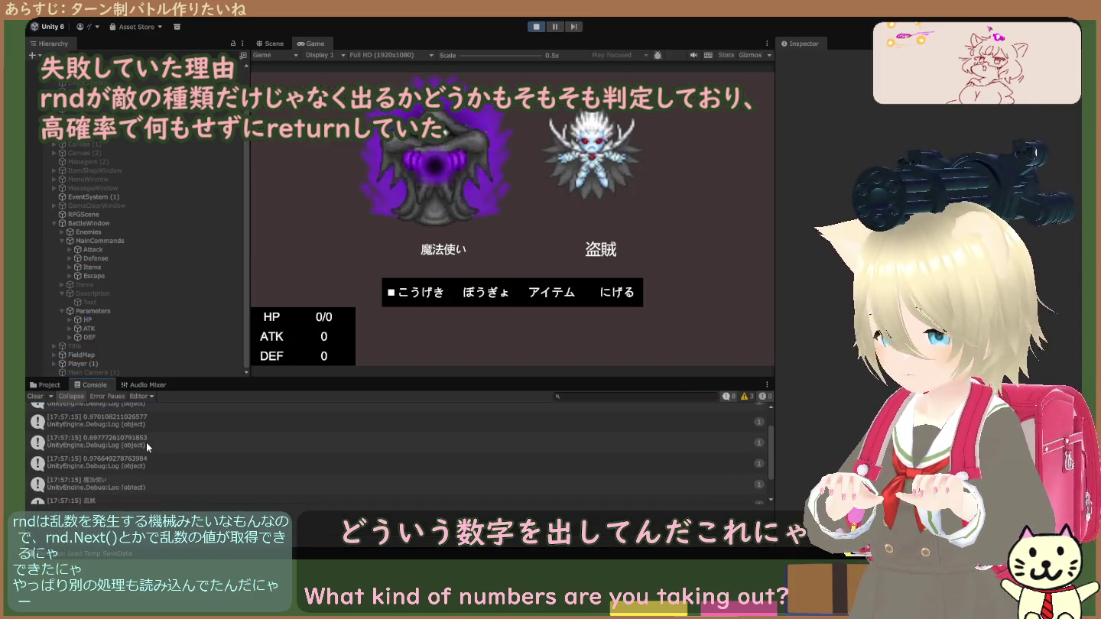
{"action": "scroll", "coordinate": [145, 437], "scroll_direction": "up", "scroll_amount": 2}
{"action": "scroll", "coordinate": [144, 436], "scroll_direction": "down", "scroll_amount": 5}
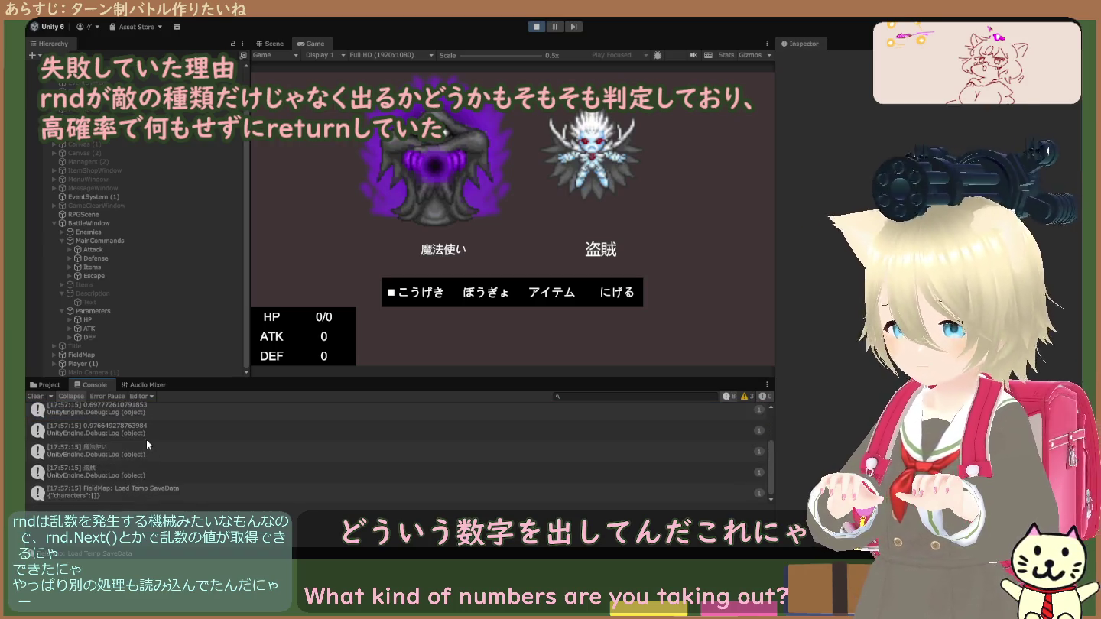
{"action": "scroll", "coordinate": [150, 439], "scroll_direction": "up", "scroll_amount": 5}
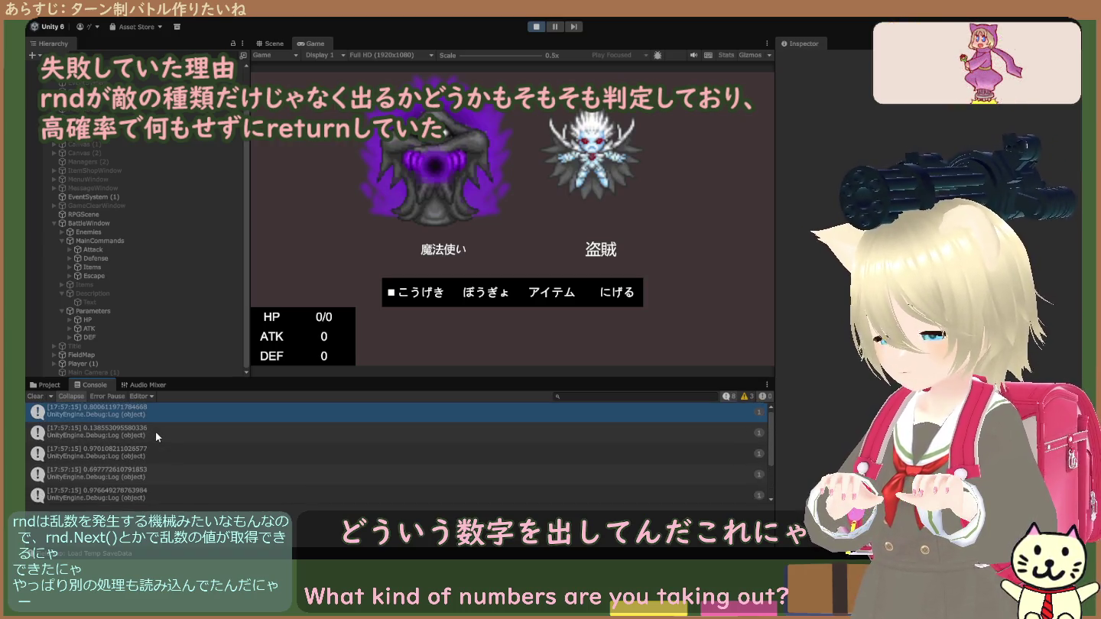
- Inspect the EncounterEnemies, EncounterEnemies2 and EncounterEnemieBoss group assets in EnemyData
{"action": "left_click", "coordinate": [60, 384]}
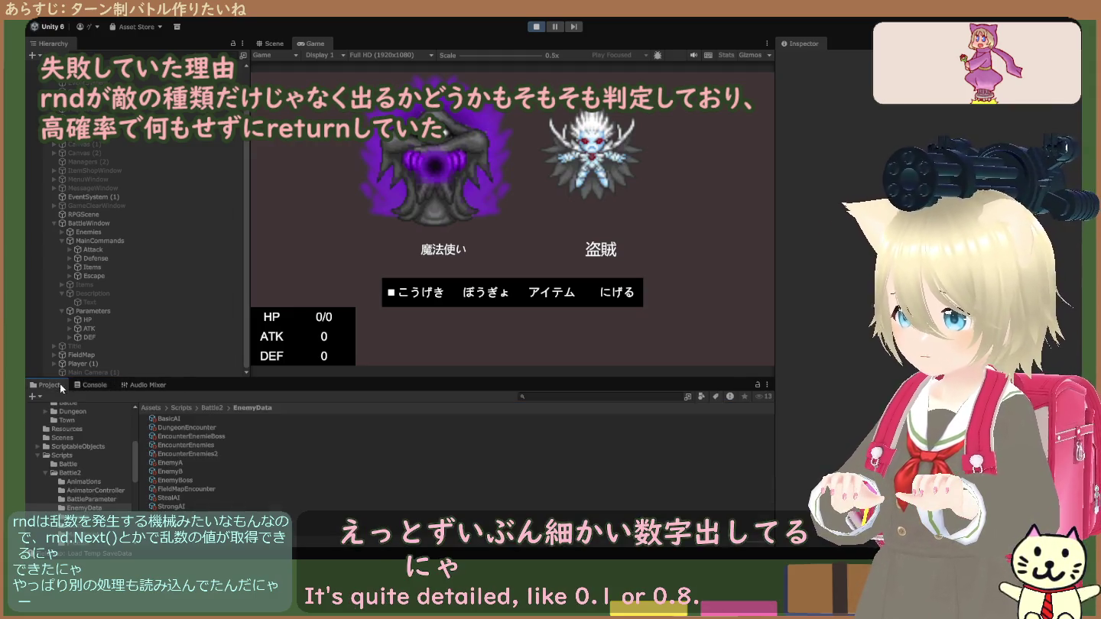
{"action": "left_click", "coordinate": [191, 454]}
{"action": "left_click", "coordinate": [199, 444]}
{"action": "left_click", "coordinate": [203, 454]}
{"action": "left_click", "coordinate": [205, 444]}
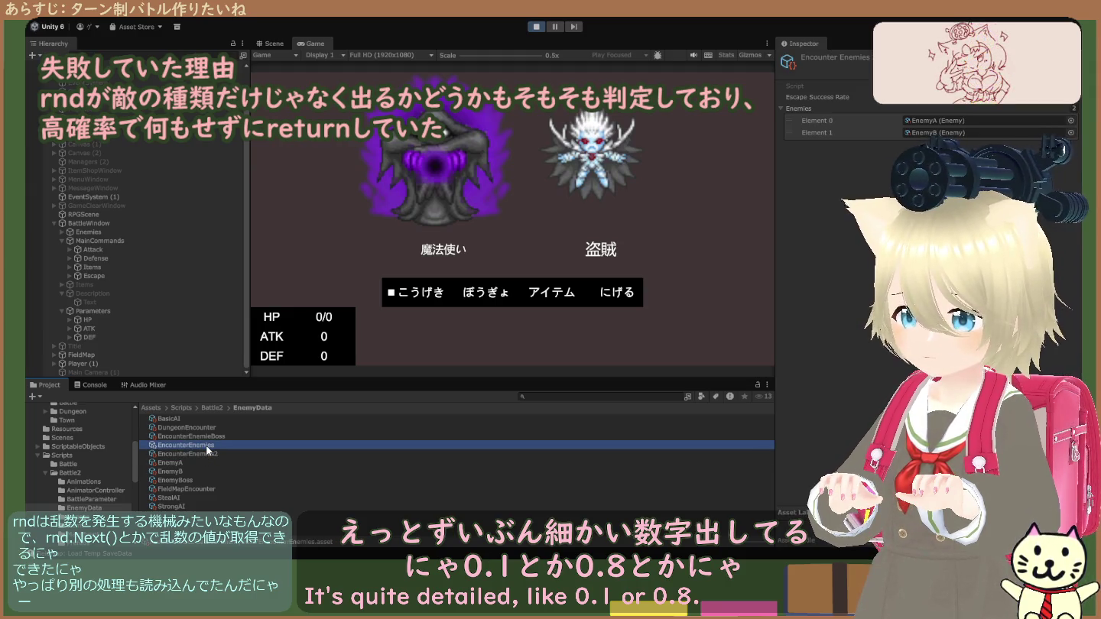
{"action": "left_click", "coordinate": [206, 436]}
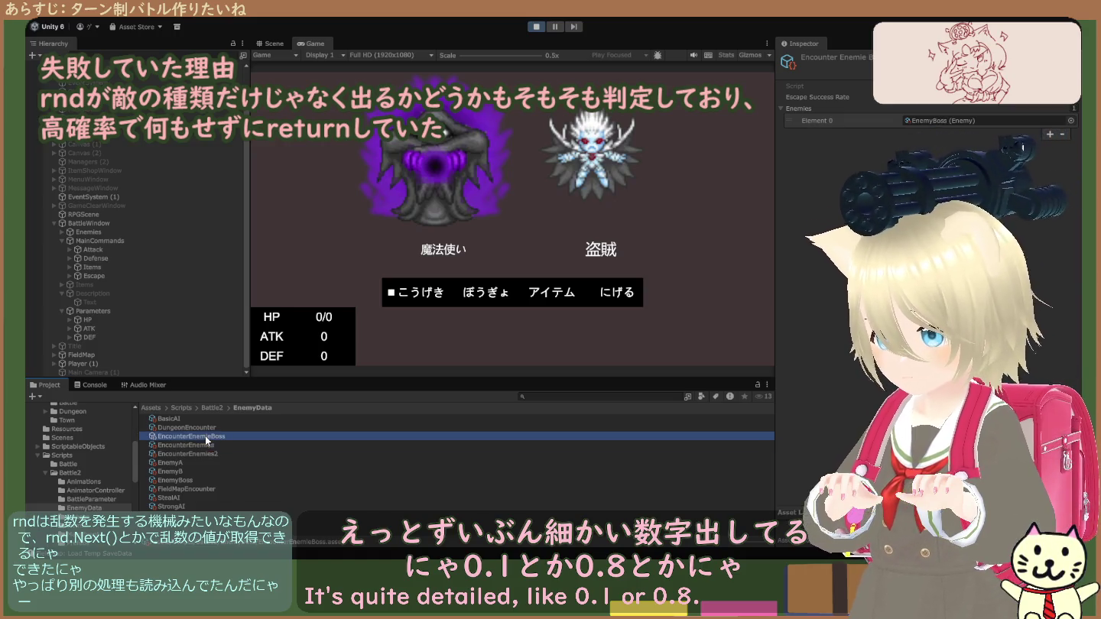
{"action": "left_click", "coordinate": [205, 445]}
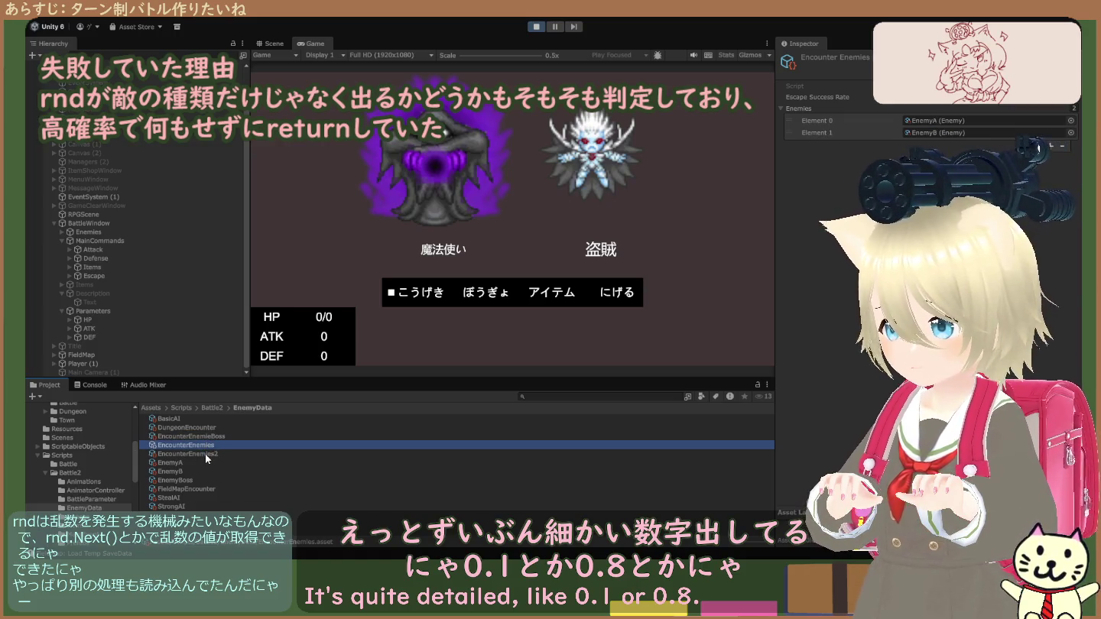
- Stop the game and view DungeonEncounter's two encount rates, 0.3 and 0.2
{"action": "left_click", "coordinate": [536, 26]}
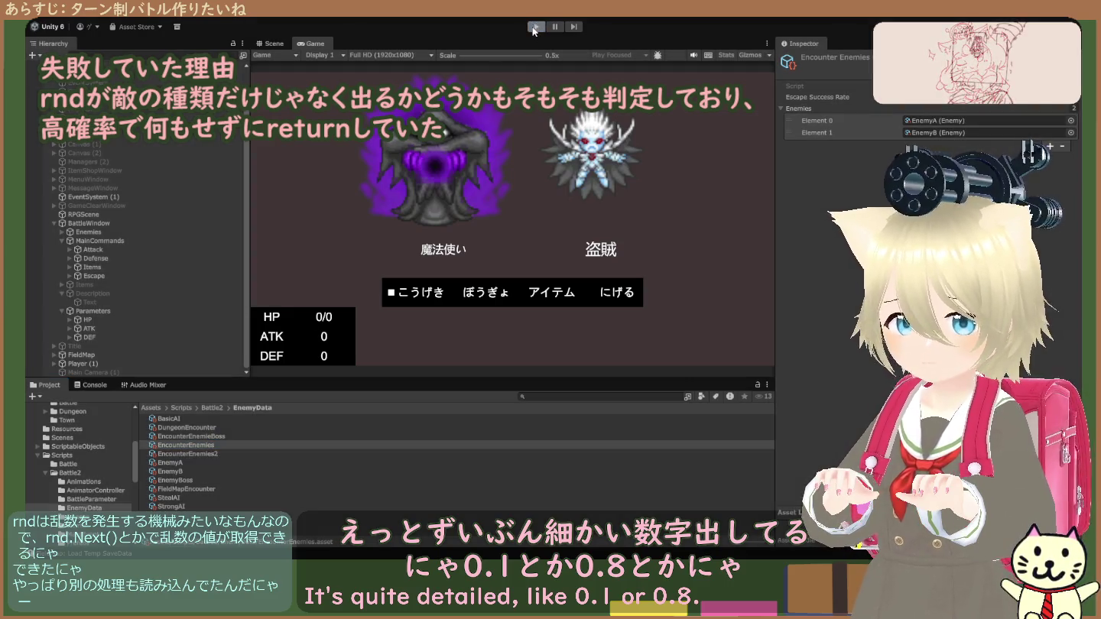
{"action": "left_click", "coordinate": [190, 463]}
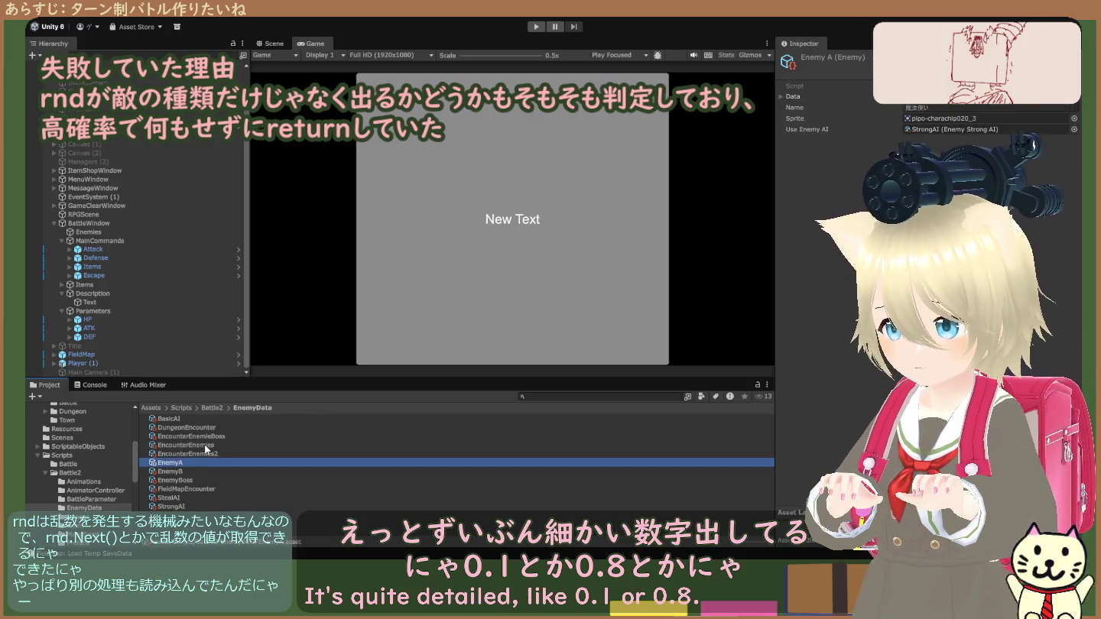
{"action": "left_click", "coordinate": [205, 448]}
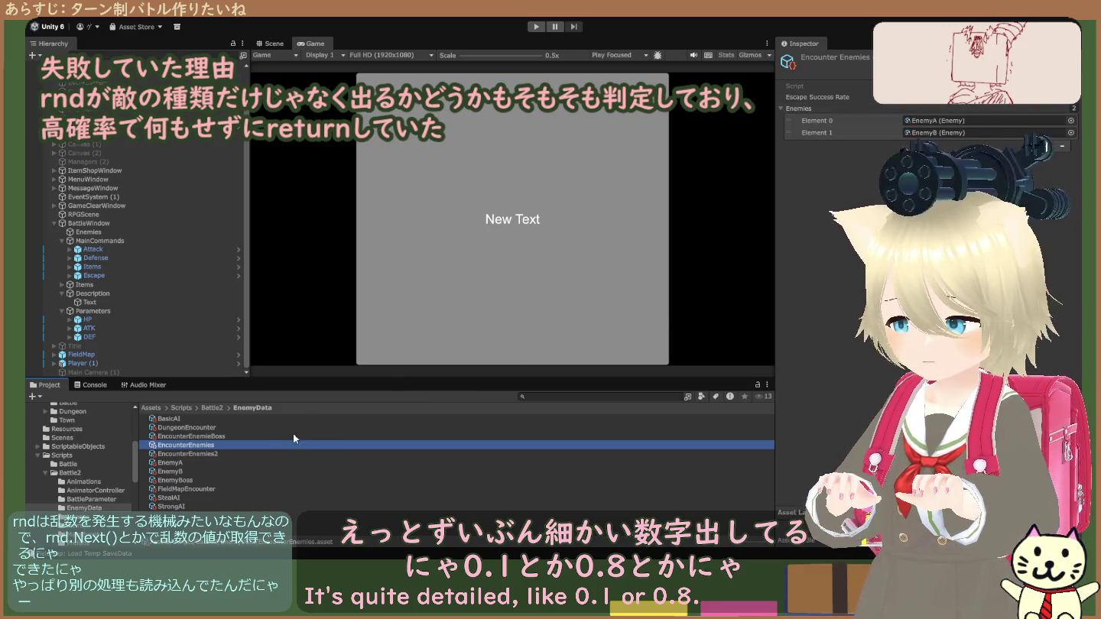
{"action": "left_click", "coordinate": [212, 430]}
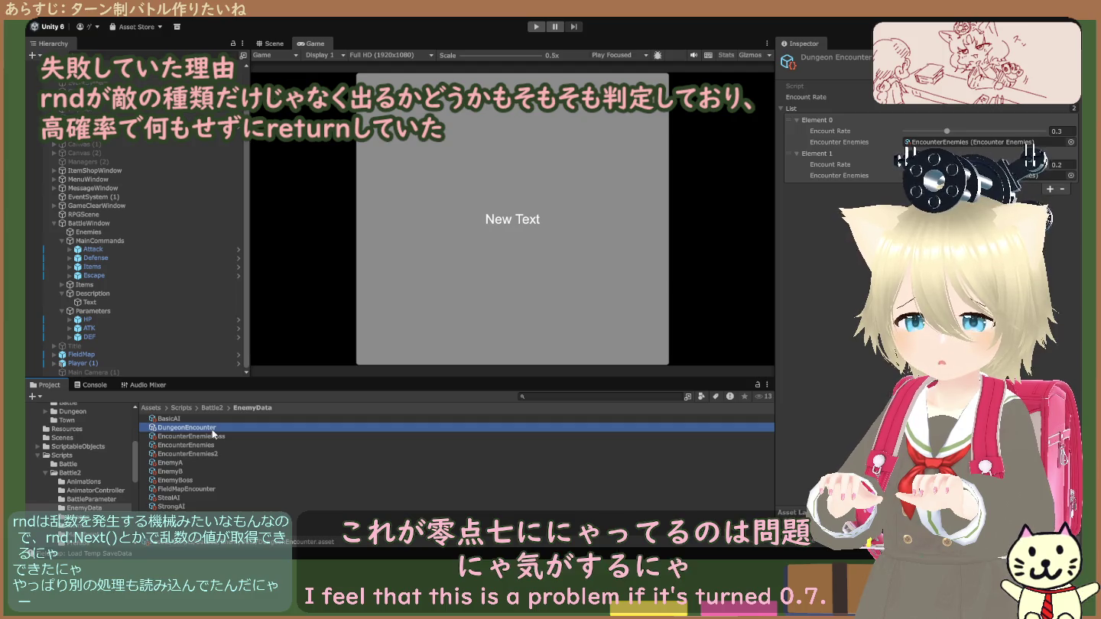
{"action": "left_click", "coordinate": [197, 437]}
- Return to DungeonEncounter's rates and do a quick play test of the dungeon battle
{"action": "left_click", "coordinate": [198, 428]}
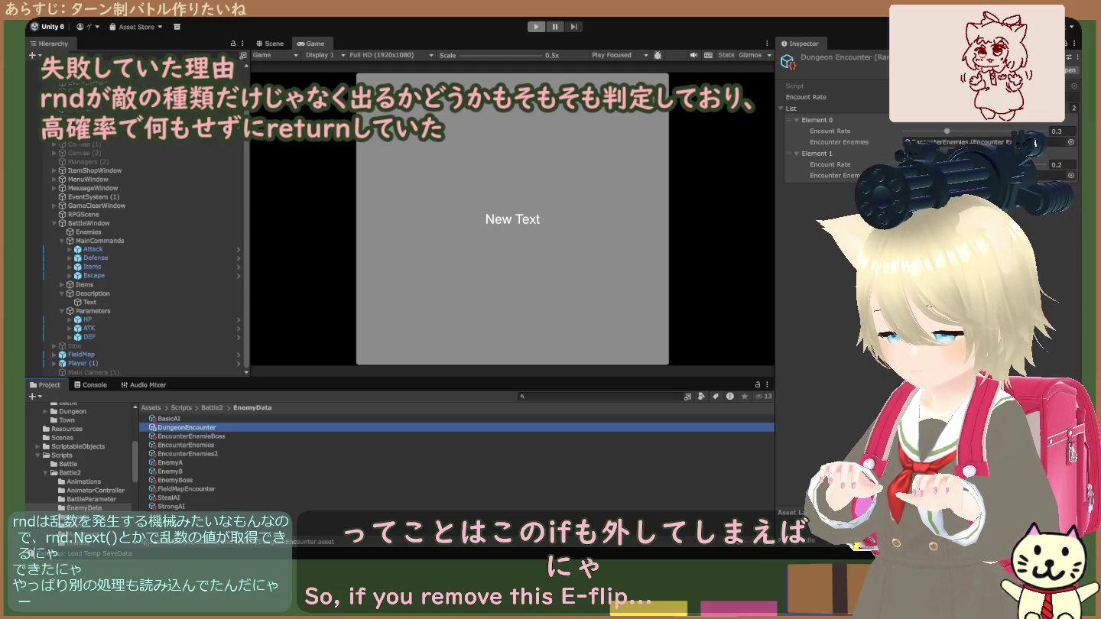
{"action": "left_click", "coordinate": [535, 27]}
{"action": "left_click", "coordinate": [536, 27]}
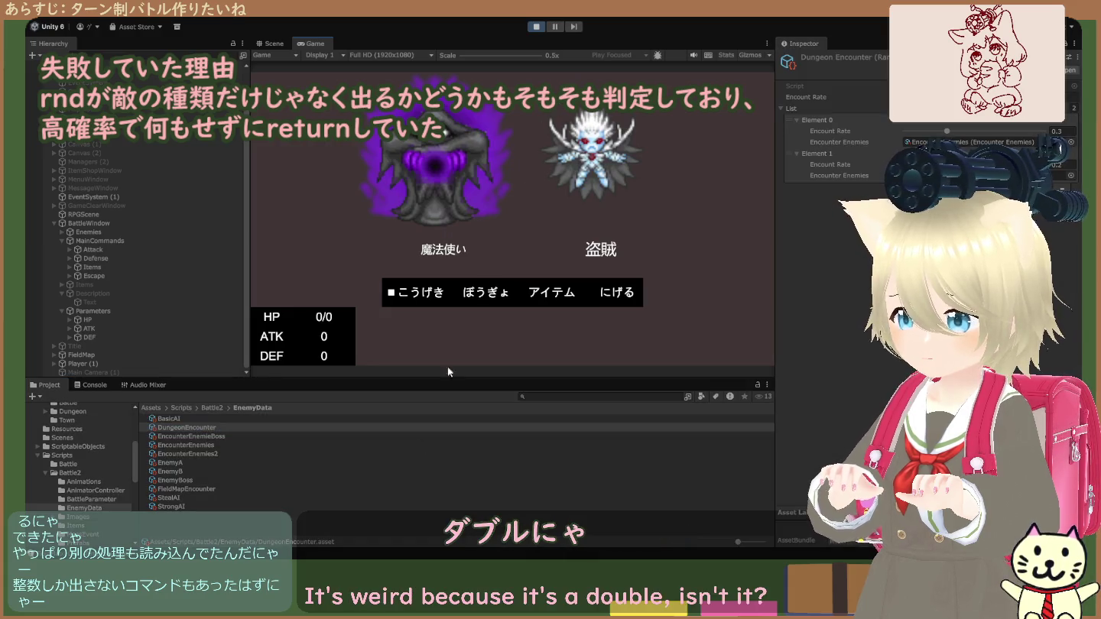
{"action": "left_click", "coordinate": [536, 26]}
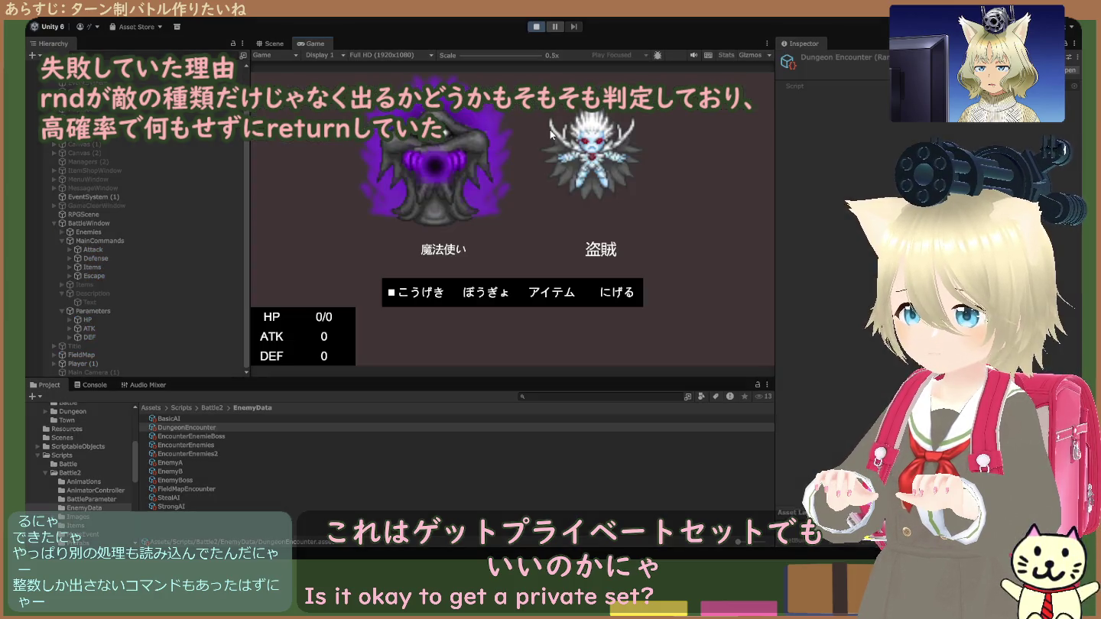
- Lower Element 0's encount rate from 0.3 to 0.036, check EncounterEnemies2, and replay
{"action": "left_click", "coordinate": [537, 26]}
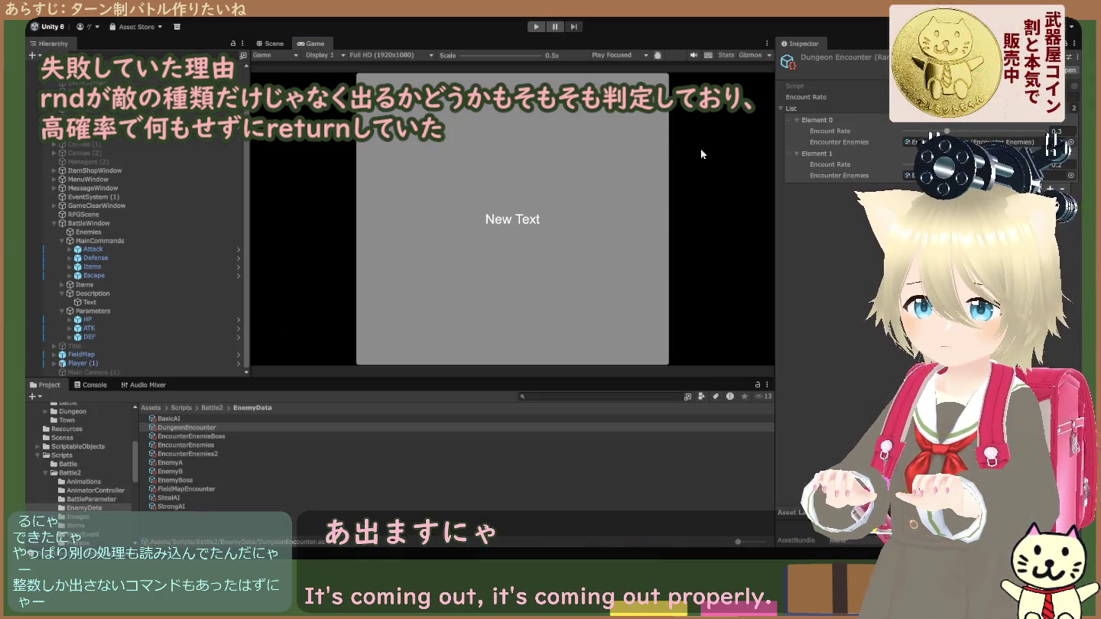
{"action": "left_click_drag", "start_coordinate": [947, 132], "coordinate": [910, 132]}
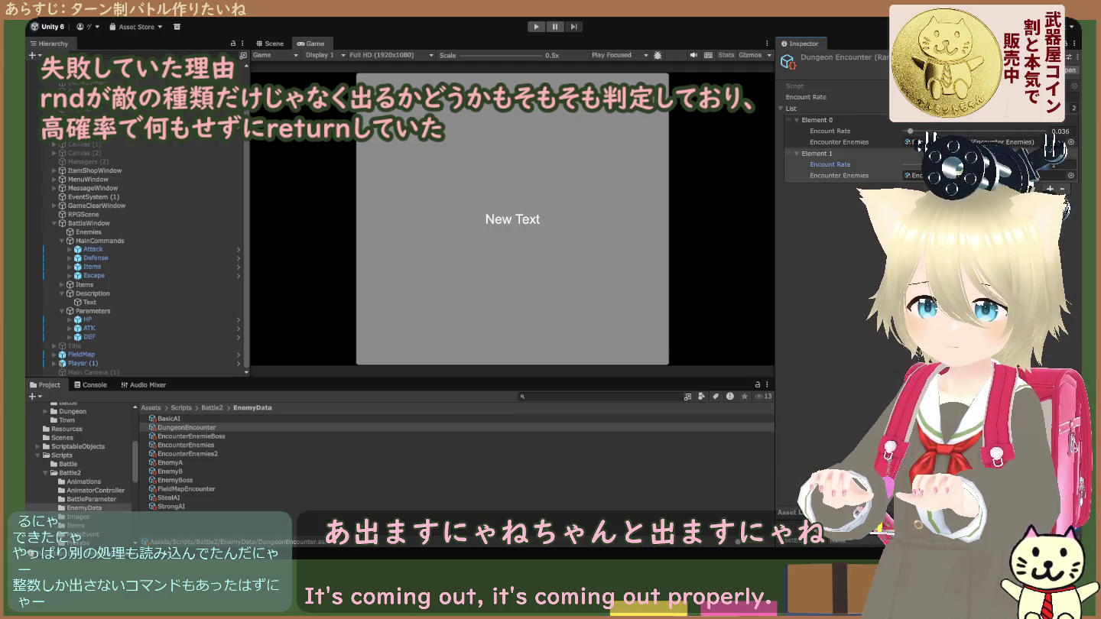
{"action": "left_click", "coordinate": [1040, 175]}
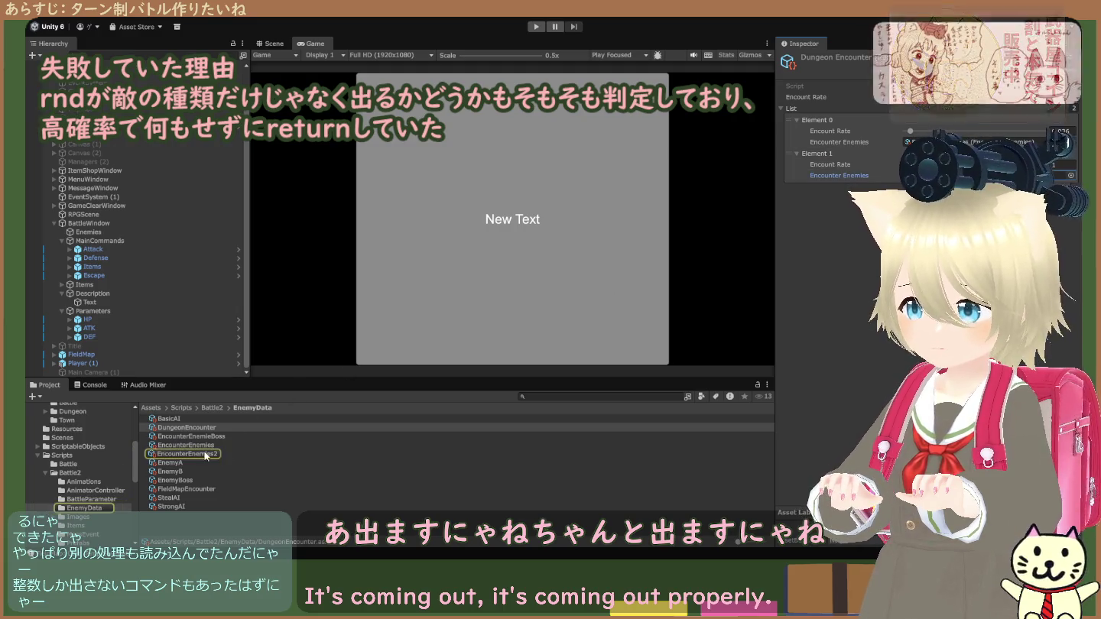
{"action": "left_click", "coordinate": [205, 453]}
{"action": "left_click", "coordinate": [533, 26]}
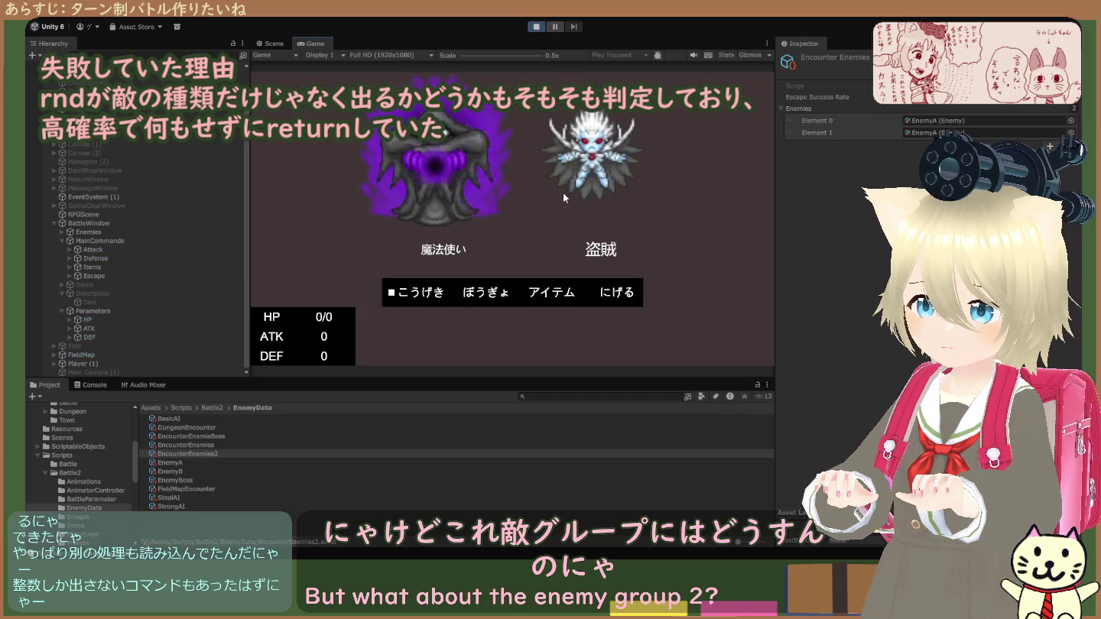
- Stop the test run, briefly rerun it, and stop it again
{"action": "left_click", "coordinate": [536, 27]}
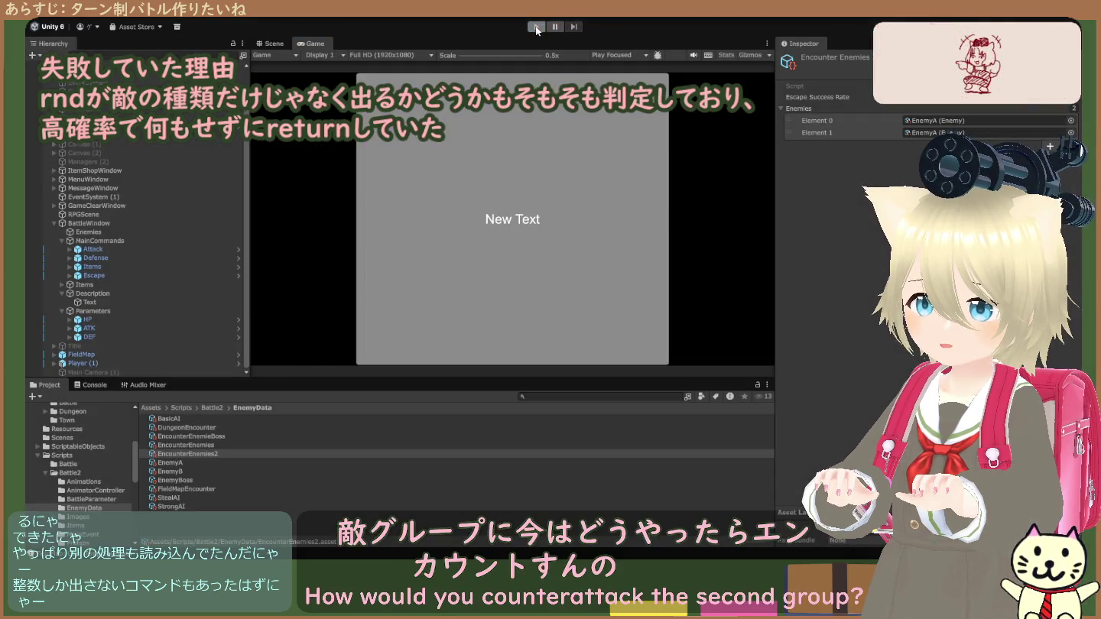
{"action": "left_click", "coordinate": [537, 27]}
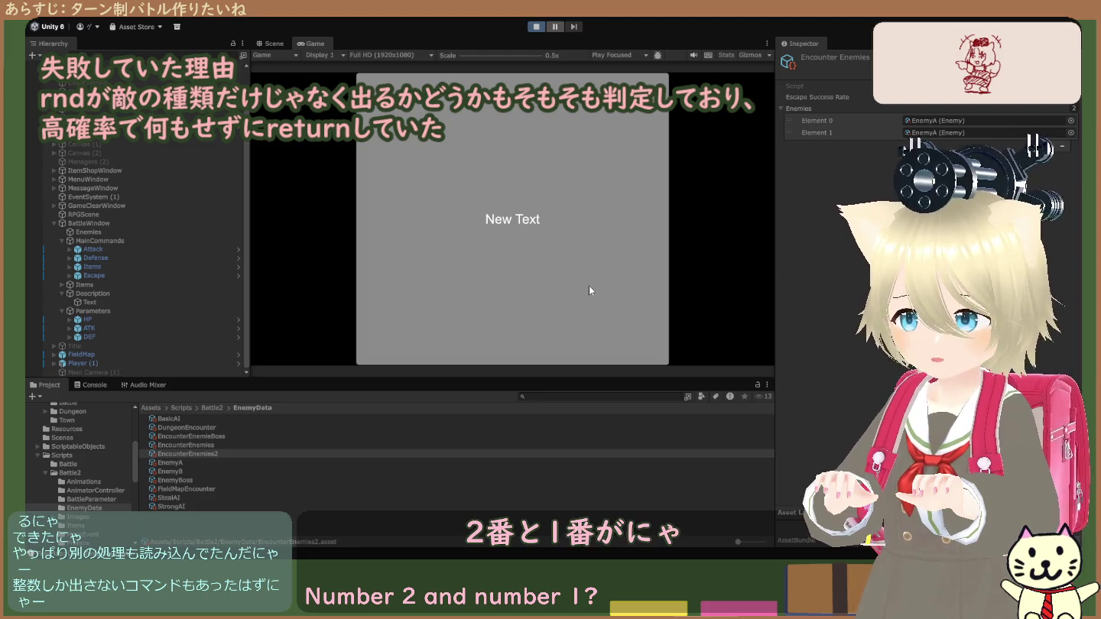
{"action": "left_click", "coordinate": [539, 28]}
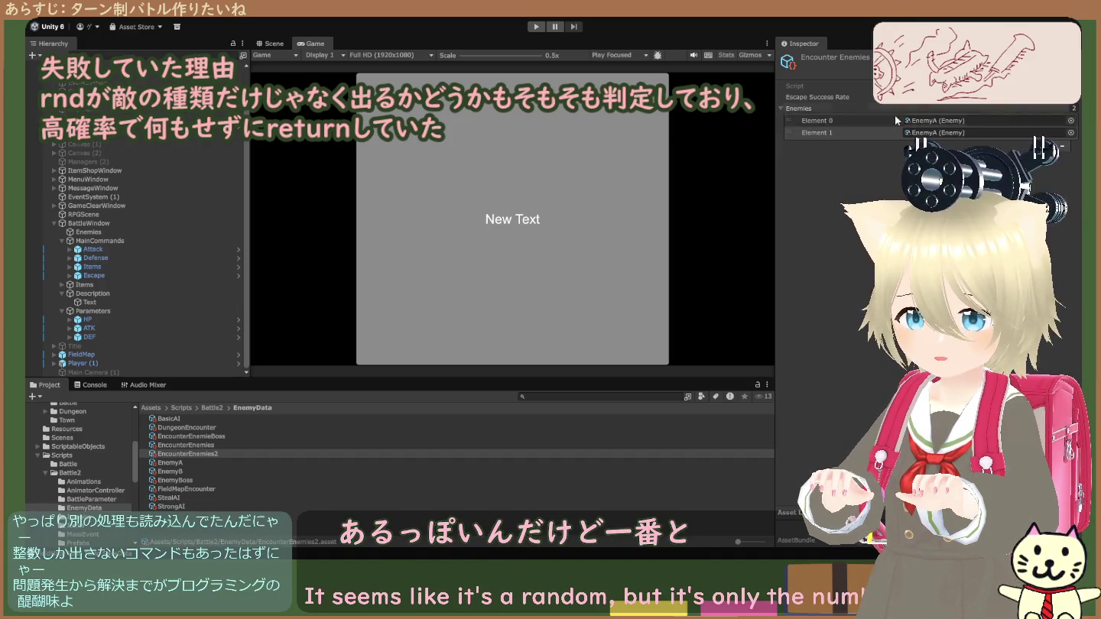
- Check EncounterEnemies' enemies, then raise DungeonEncounter's first rate to 0.361
{"action": "left_click", "coordinate": [217, 446]}
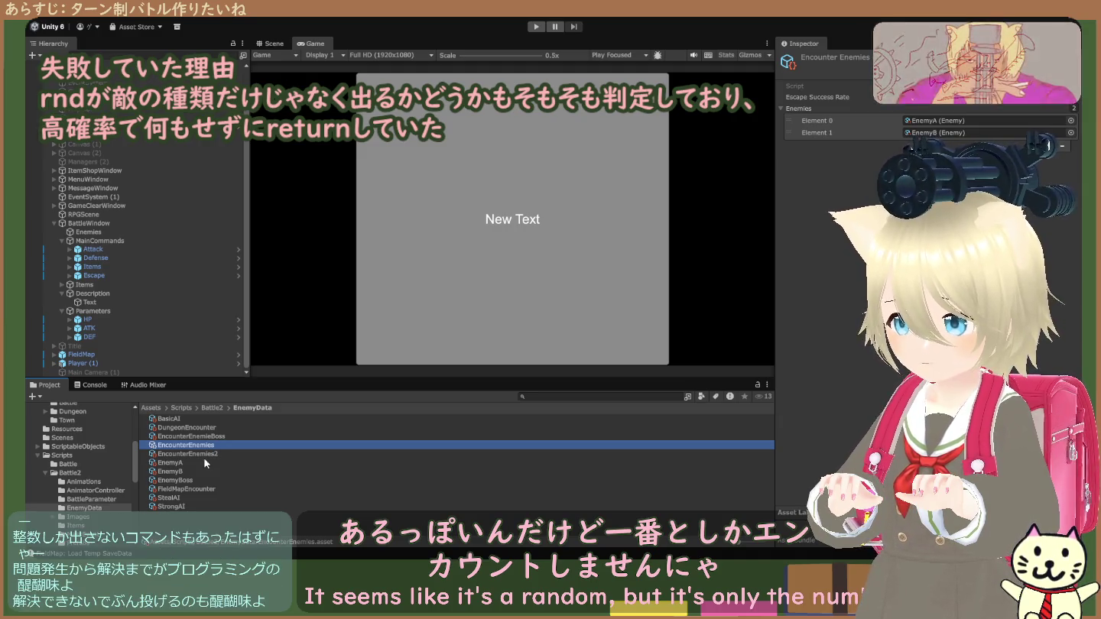
{"action": "left_click", "coordinate": [244, 428]}
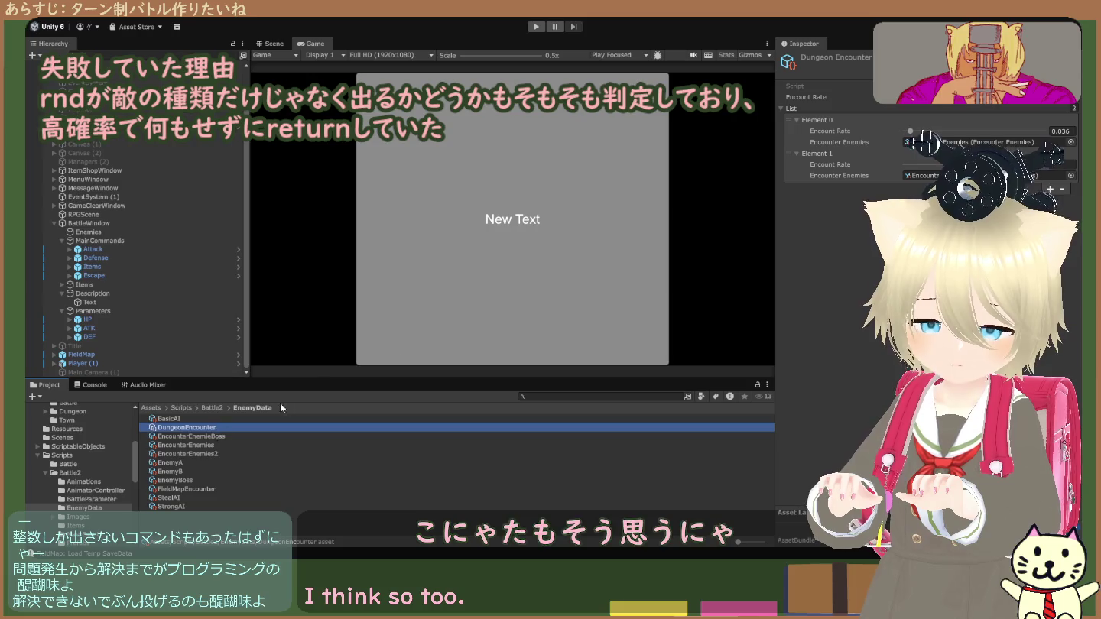
{"action": "mouse_move", "coordinate": [911, 131]}
{"action": "left_mouse_down"}
{"action": "mouse_move", "coordinate": [981, 137]}
{"action": "mouse_move", "coordinate": [973, 143]}
{"action": "left_mouse_up"}
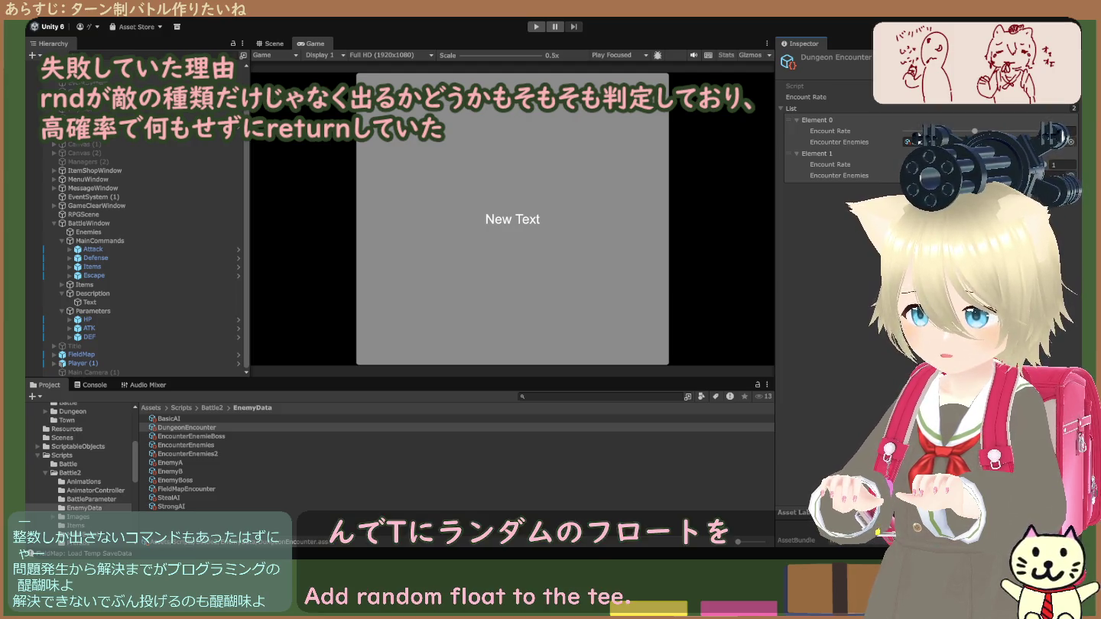
- Select the StrongAI asset in the EnemyData folder
{"action": "left_click", "coordinate": [172, 505]}
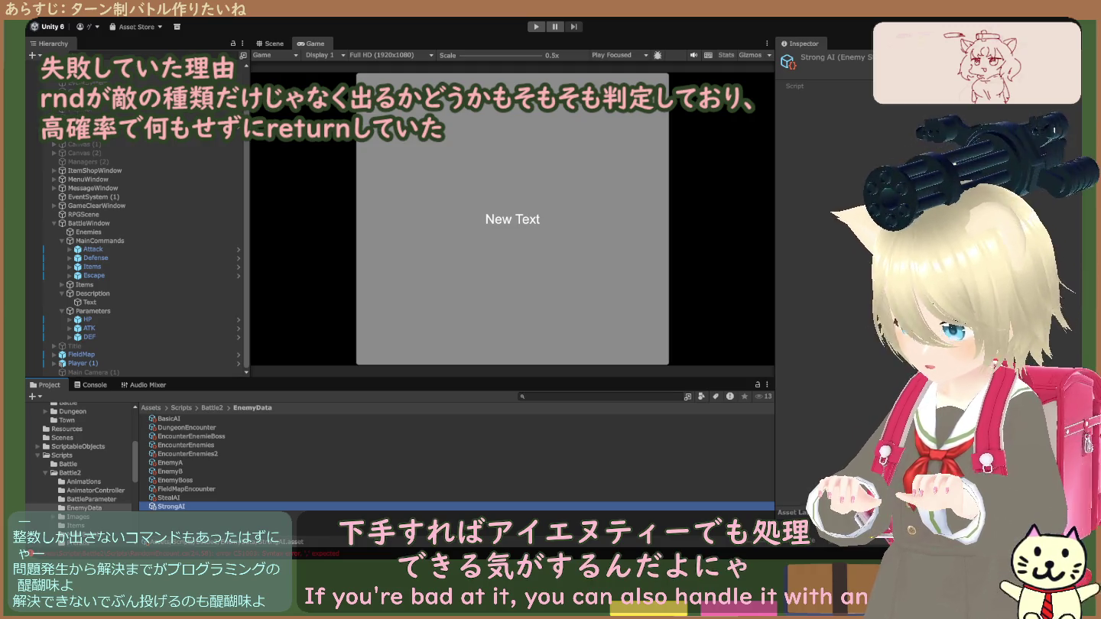
- Bring up the Console to check the compile errors
{"action": "key", "text": "ctrl+shift+c"}
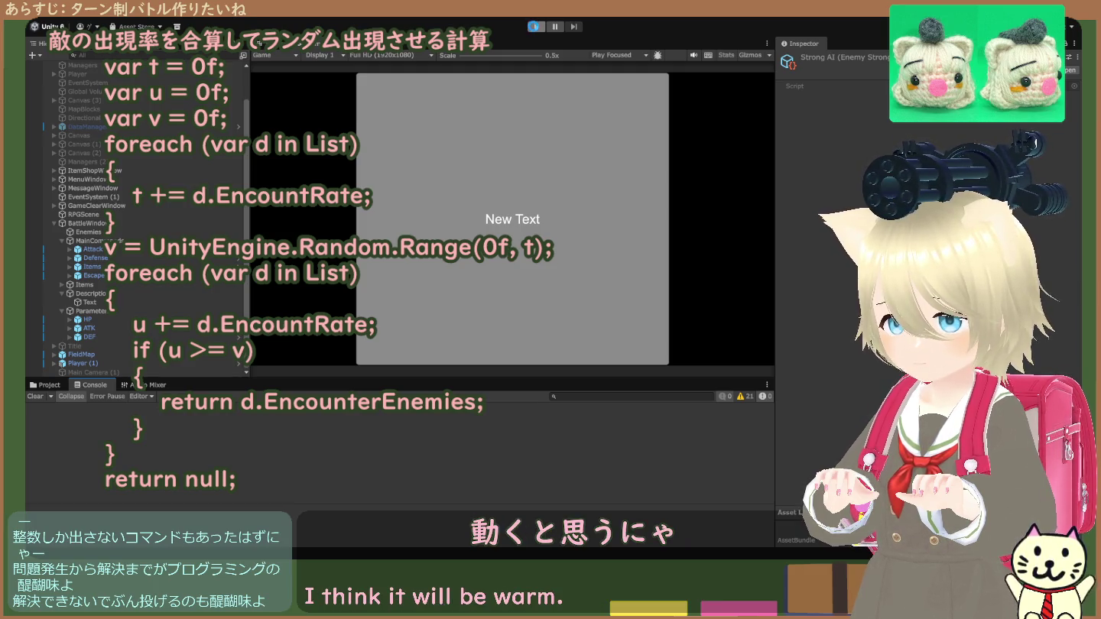
- Run three short encounter tests, stopping each once the magician and thief battle loads
{"action": "left_click", "coordinate": [535, 27]}
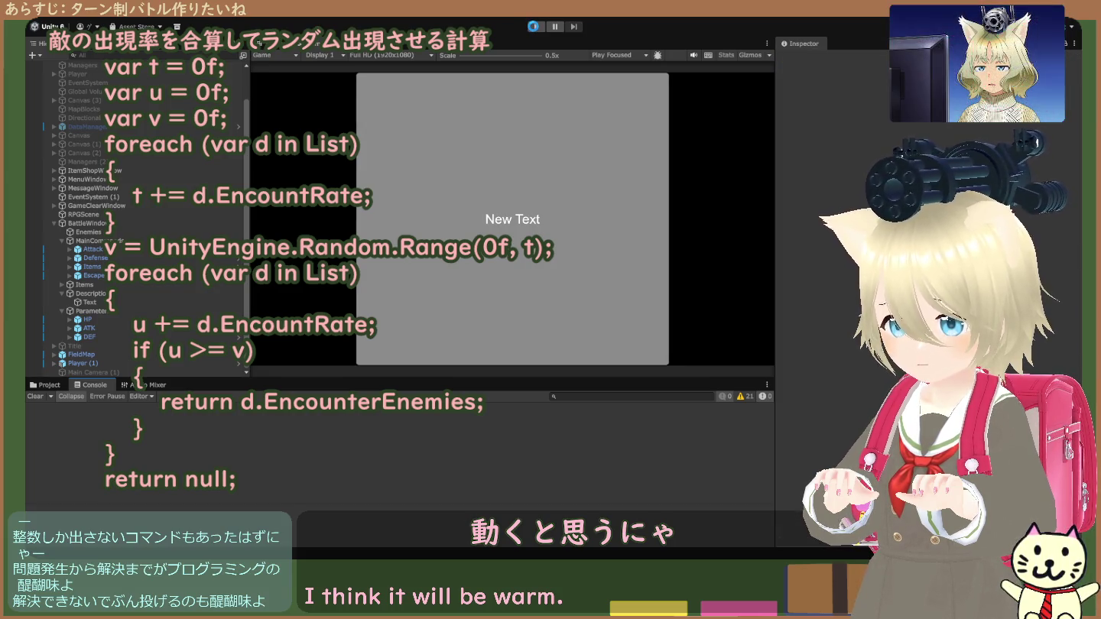
{"action": "left_click", "coordinate": [534, 28]}
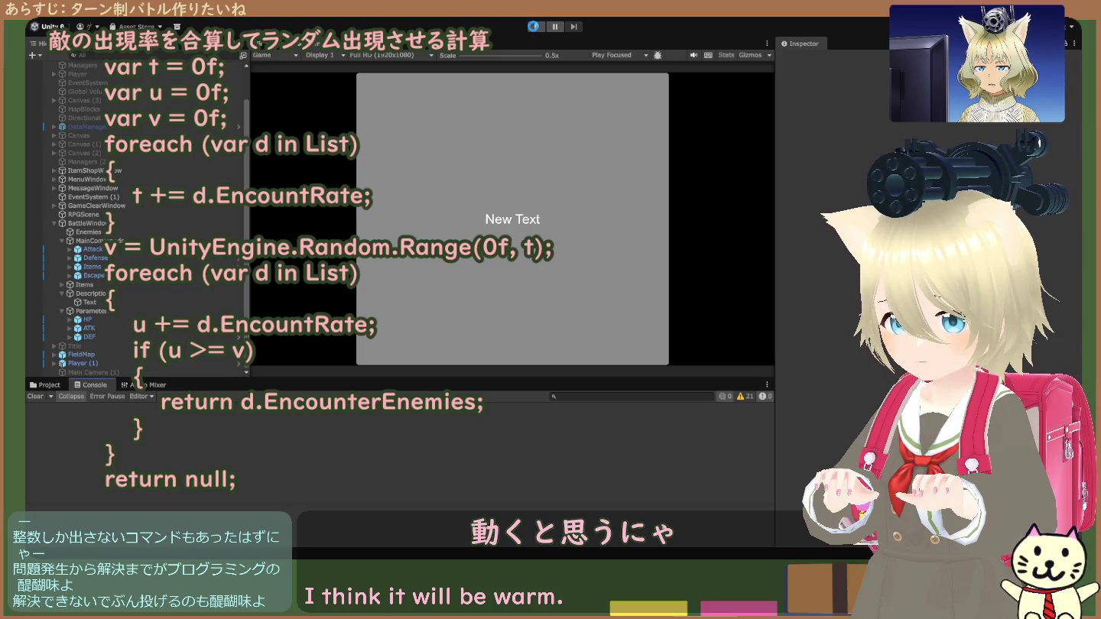
{"action": "left_click", "coordinate": [535, 27]}
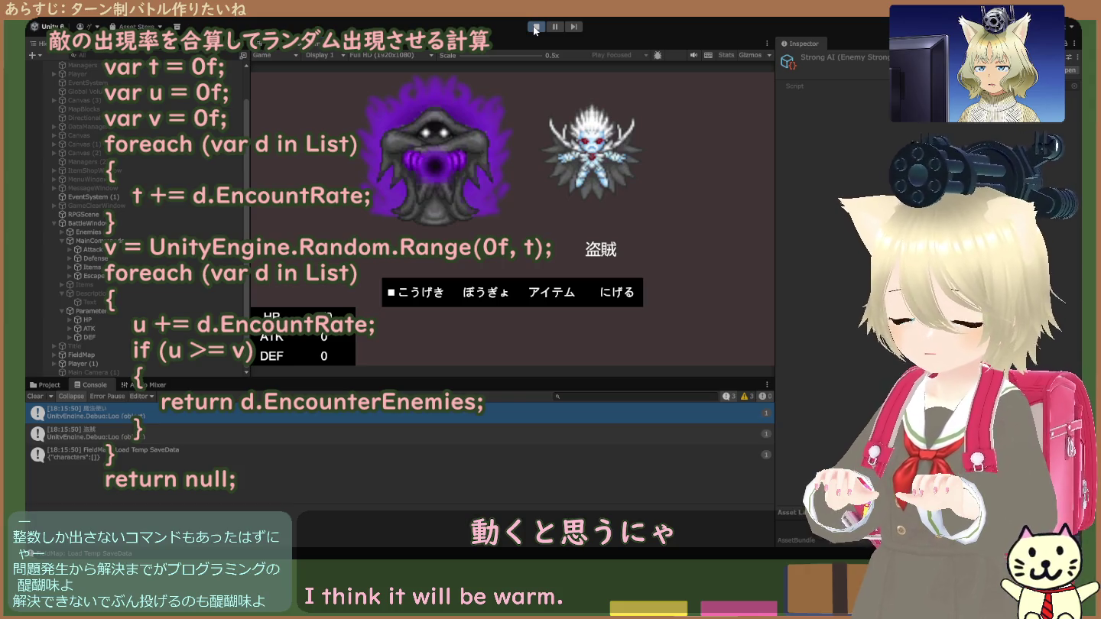
{"action": "left_click", "coordinate": [534, 30]}
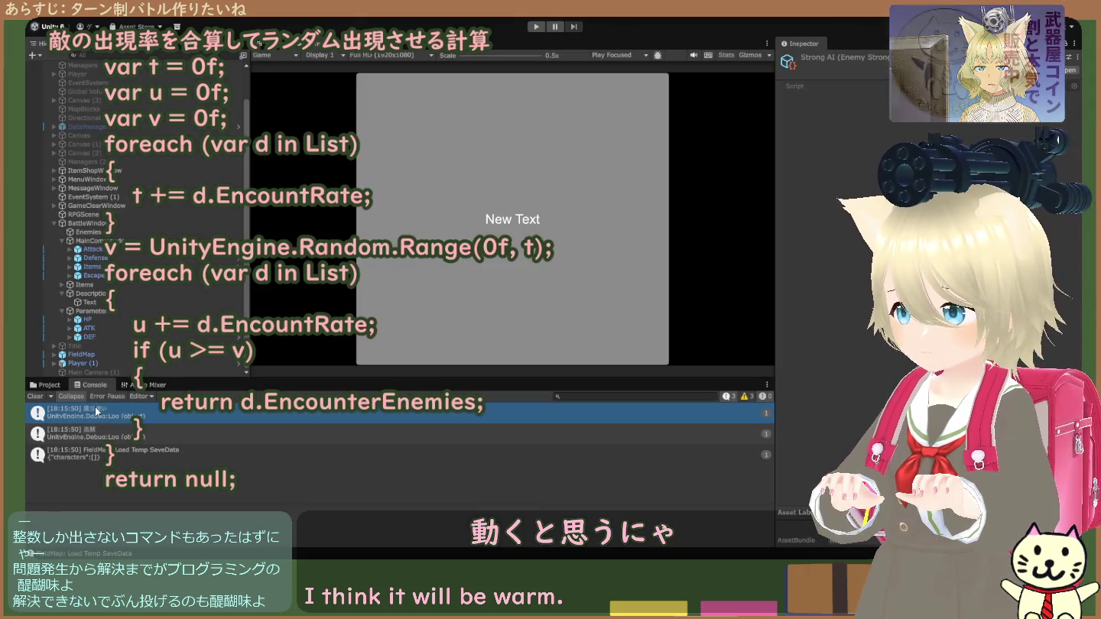
{"action": "left_click", "coordinate": [538, 28]}
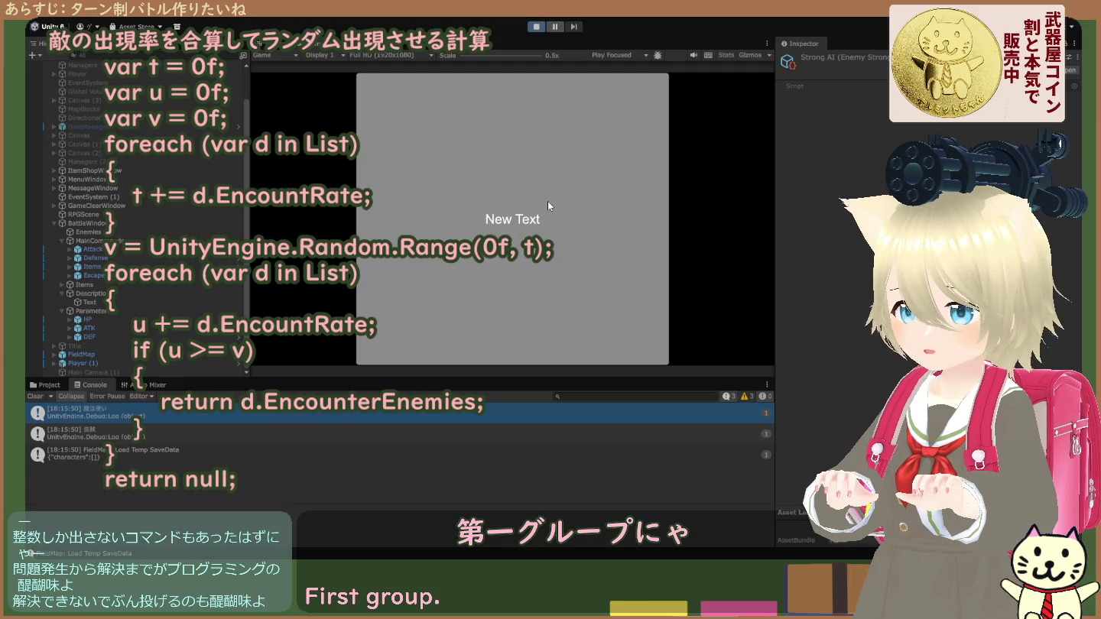
{"action": "left_click", "coordinate": [537, 27]}
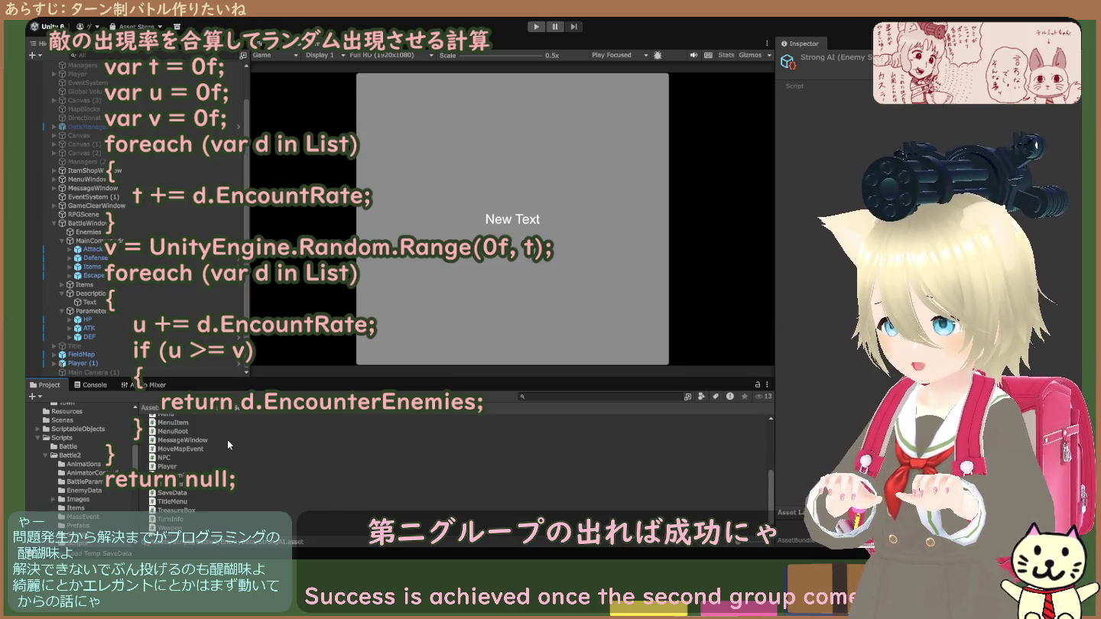
- Filter the Project window by 'nem' and view the EncounterEnemies and EncounterEnemies2 lists
{"action": "left_click", "coordinate": [550, 397]}
{"action": "type", "text": "nem"}
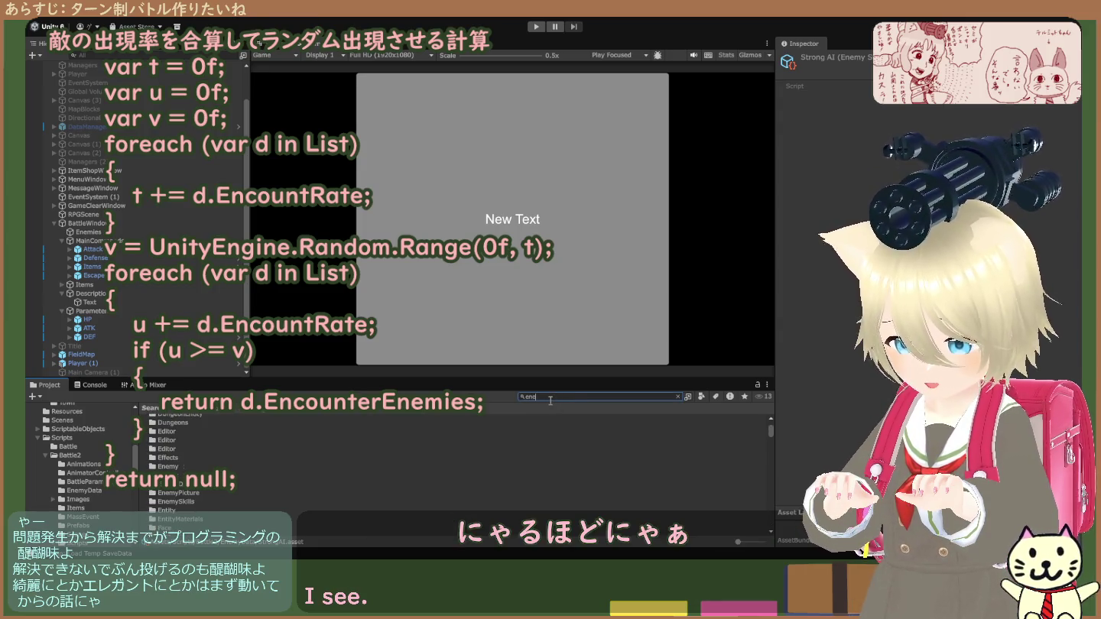
{"action": "scroll", "coordinate": [199, 466], "scroll_direction": "up", "scroll_amount": 3}
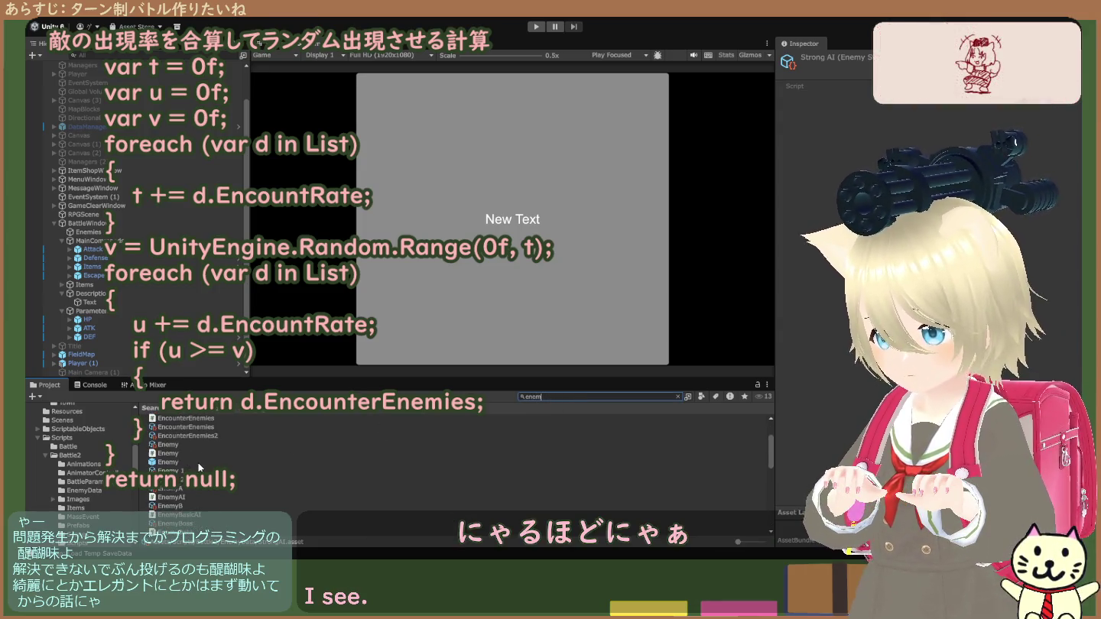
{"action": "left_click", "coordinate": [203, 431]}
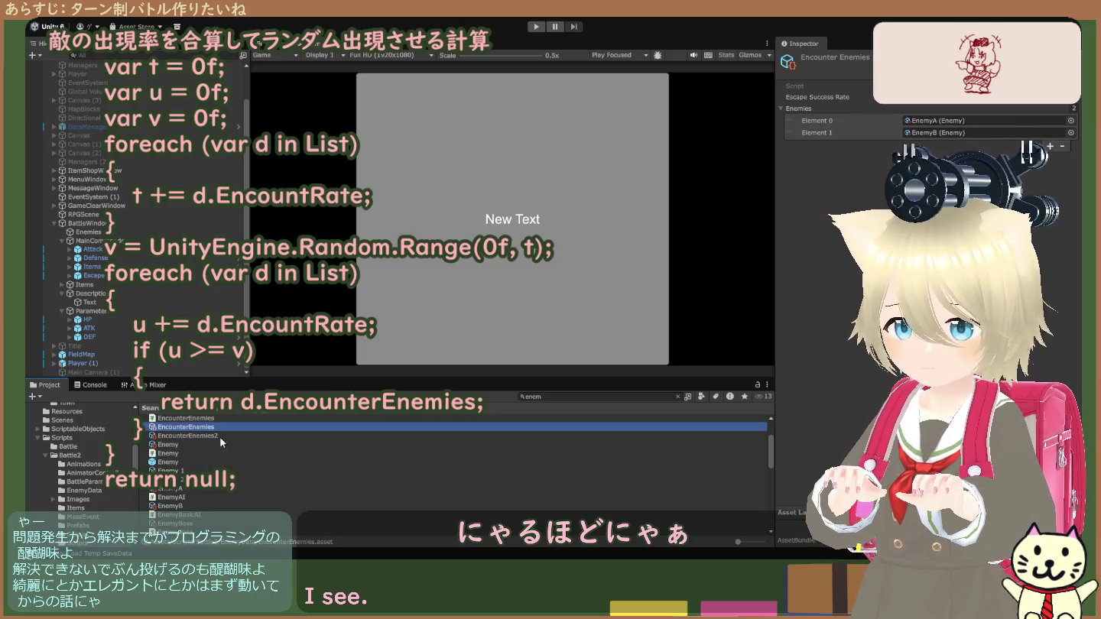
{"action": "scroll", "coordinate": [266, 485], "scroll_direction": "up", "scroll_amount": 2}
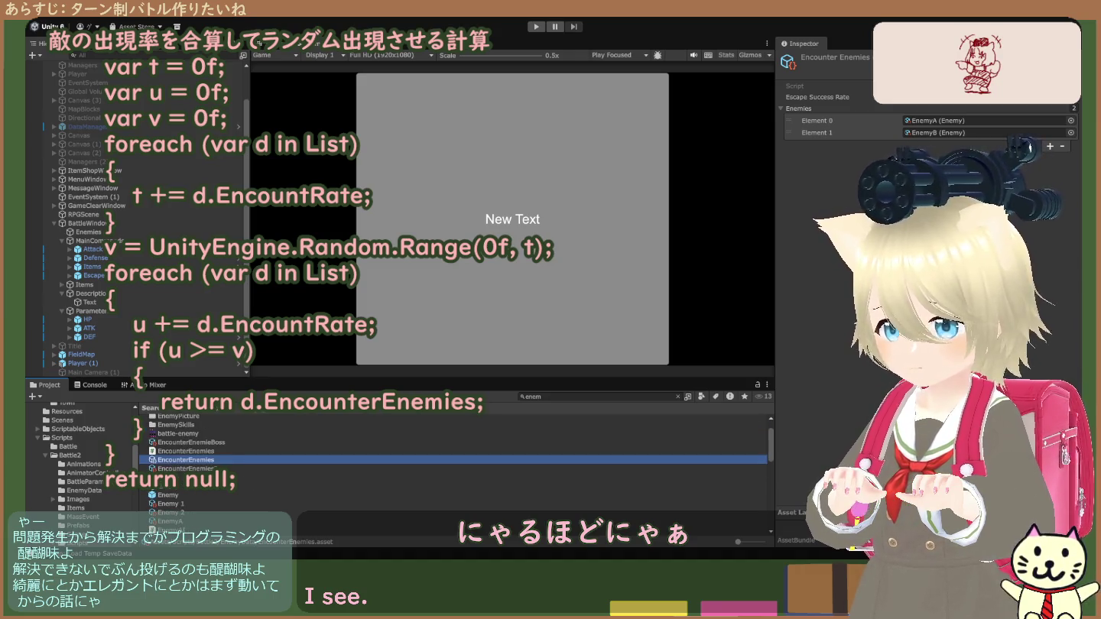
{"action": "left_click", "coordinate": [186, 469]}
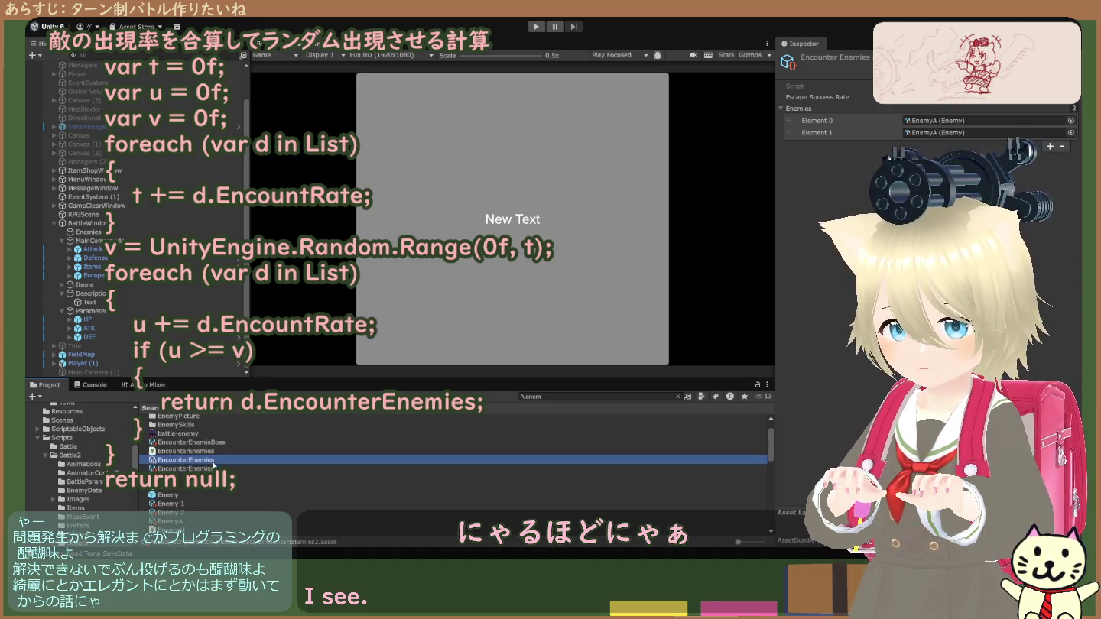
- Compare the two encounter groups' enemy lists, ending on EncounterEnemies2
{"action": "left_click", "coordinate": [216, 461]}
{"action": "left_click", "coordinate": [218, 468]}
{"action": "left_click", "coordinate": [217, 461]}
{"action": "left_click", "coordinate": [217, 468]}
{"action": "left_click", "coordinate": [217, 461]}
{"action": "left_click", "coordinate": [220, 468]}
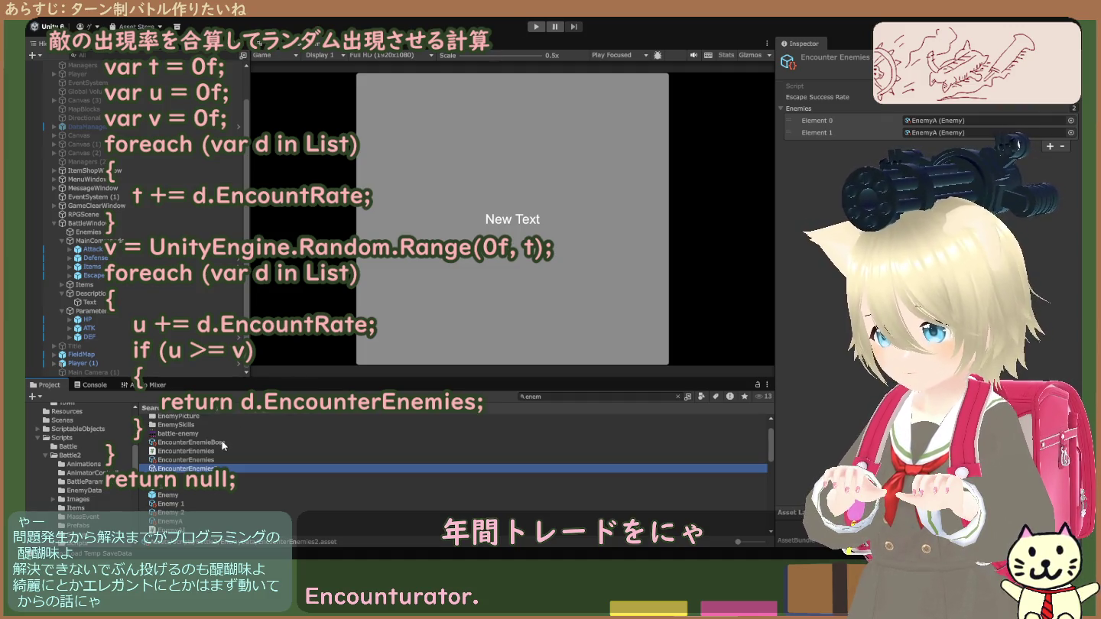
{"action": "scroll", "coordinate": [223, 440], "scroll_direction": "down", "scroll_amount": 5}
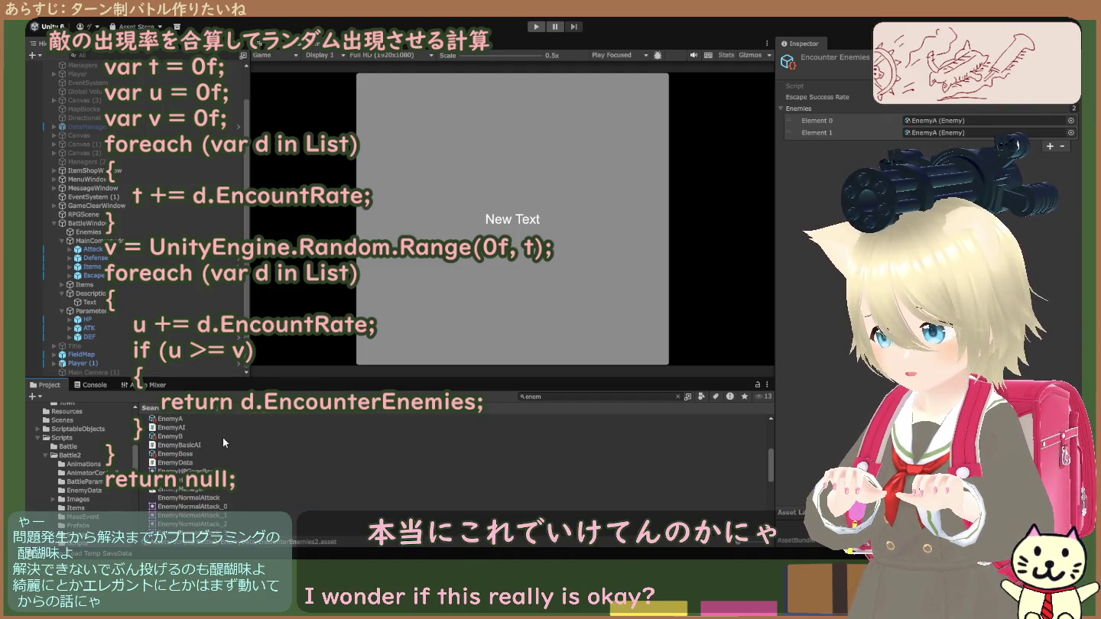
{"action": "scroll", "coordinate": [216, 440], "scroll_direction": "up", "scroll_amount": 2}
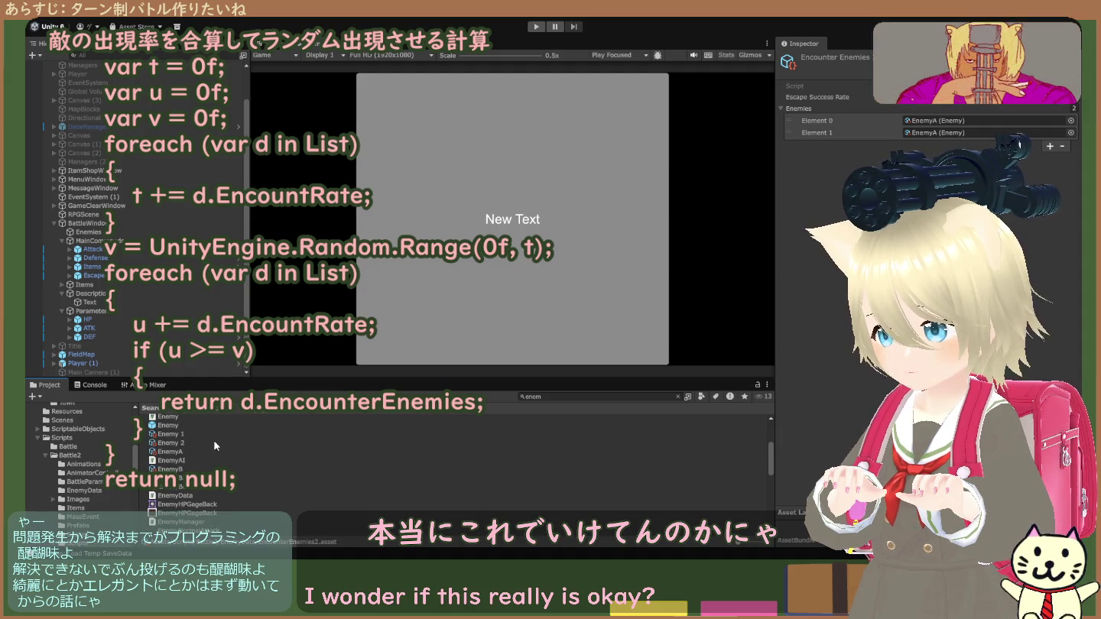
- Check Enemy 2's data, then return to EncounterEnemies, whose two slots hold EnemyA
{"action": "left_click", "coordinate": [182, 442]}
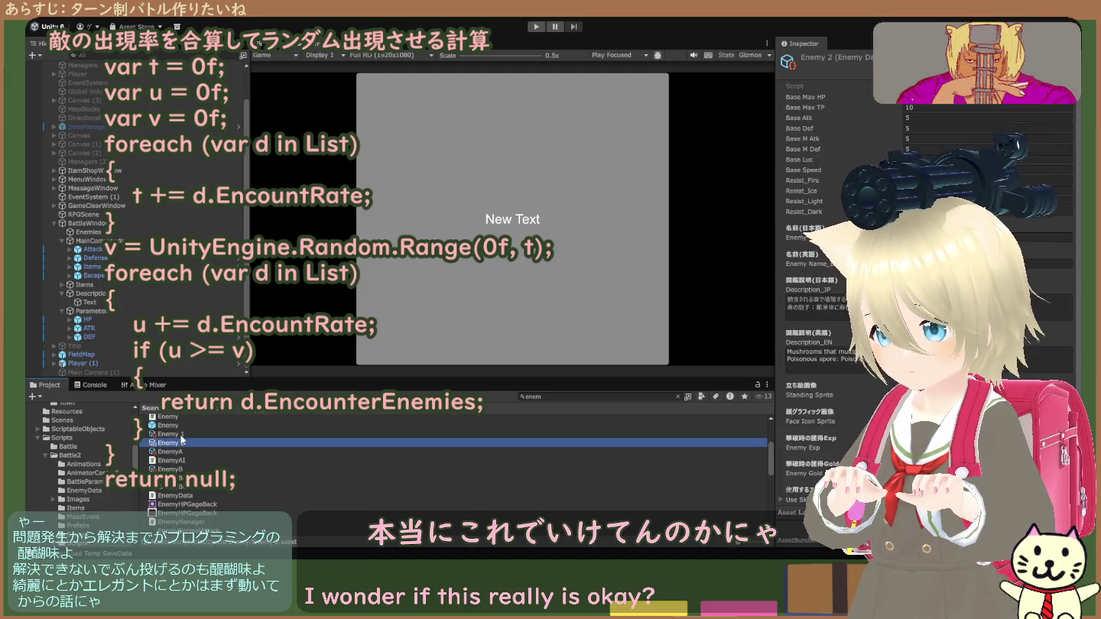
{"action": "scroll", "coordinate": [183, 439], "scroll_direction": "up", "scroll_amount": 3}
{"action": "left_click", "coordinate": [194, 489]}
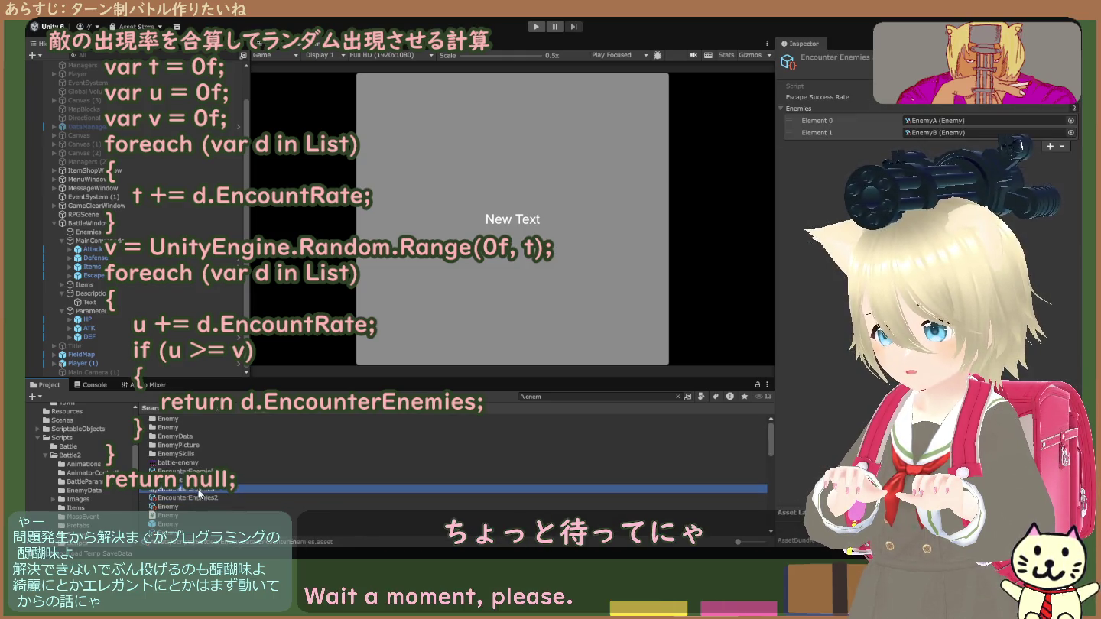
{"action": "left_click", "coordinate": [201, 497]}
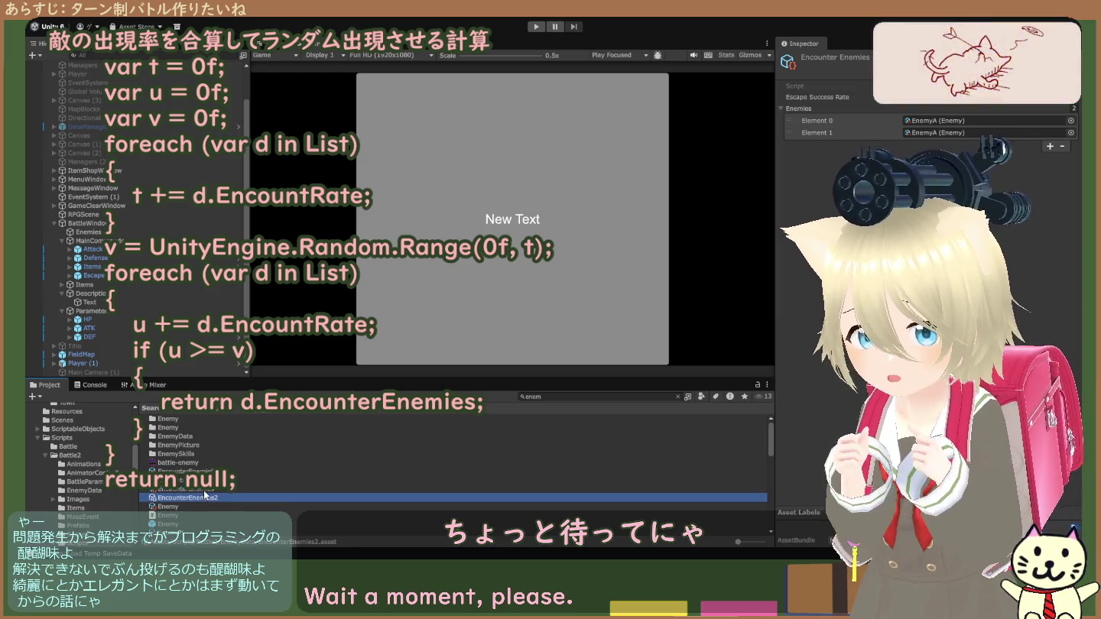
{"action": "left_click", "coordinate": [203, 489]}
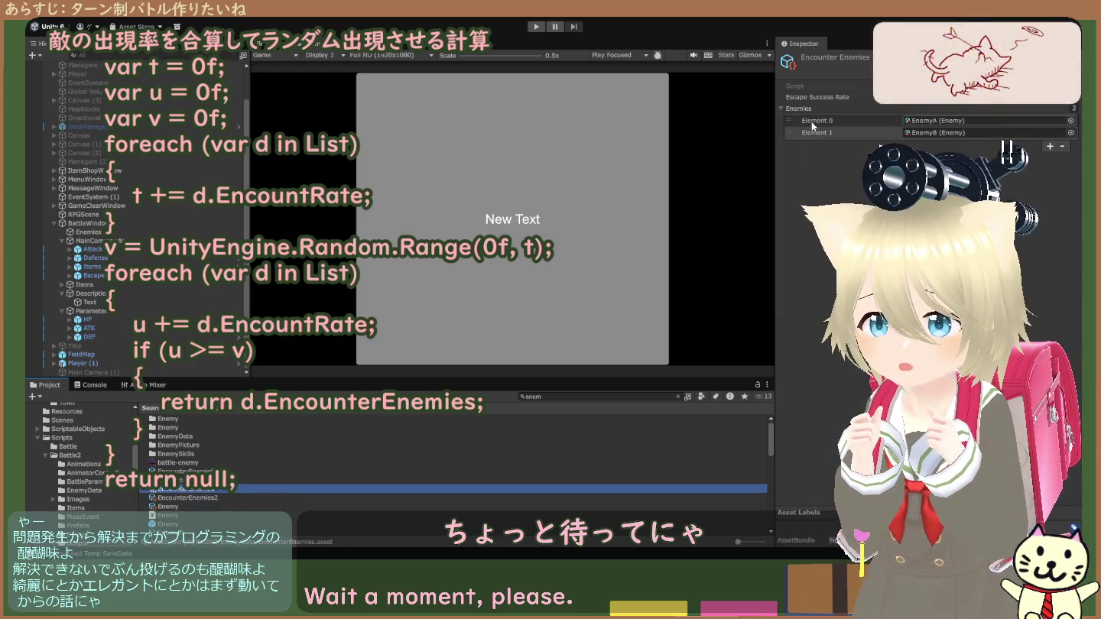
- Clear the search, open DungeonEncounter (rates 0.5 and 1), and start a battle test
{"action": "left_click", "coordinate": [677, 397]}
{"action": "left_click", "coordinate": [204, 428]}
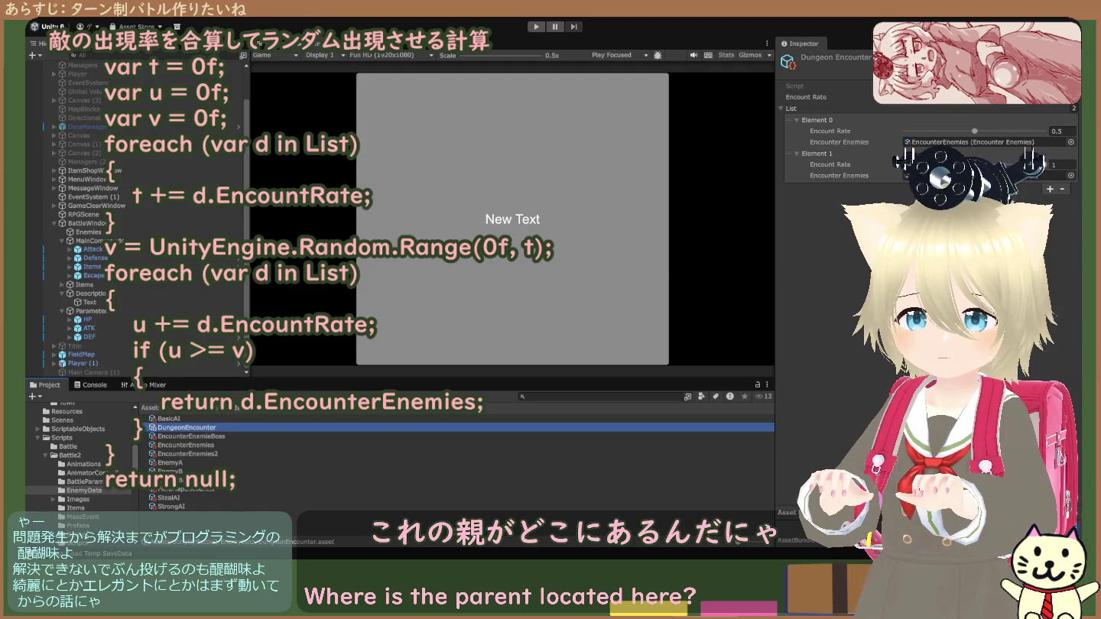
{"action": "left_click", "coordinate": [1042, 175]}
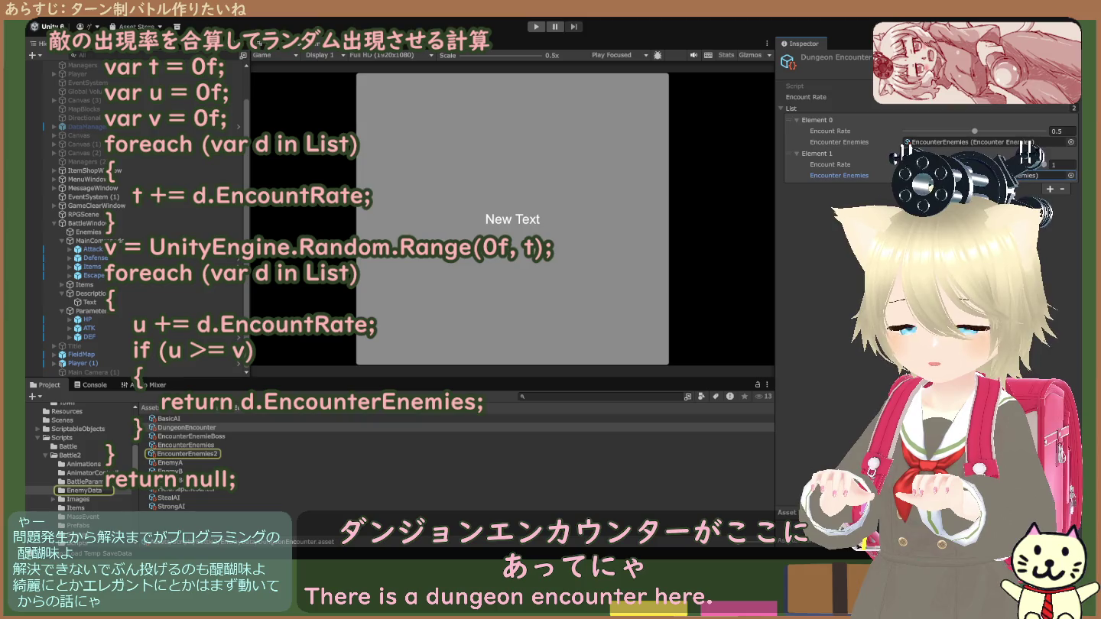
{"action": "left_click", "coordinate": [536, 27]}
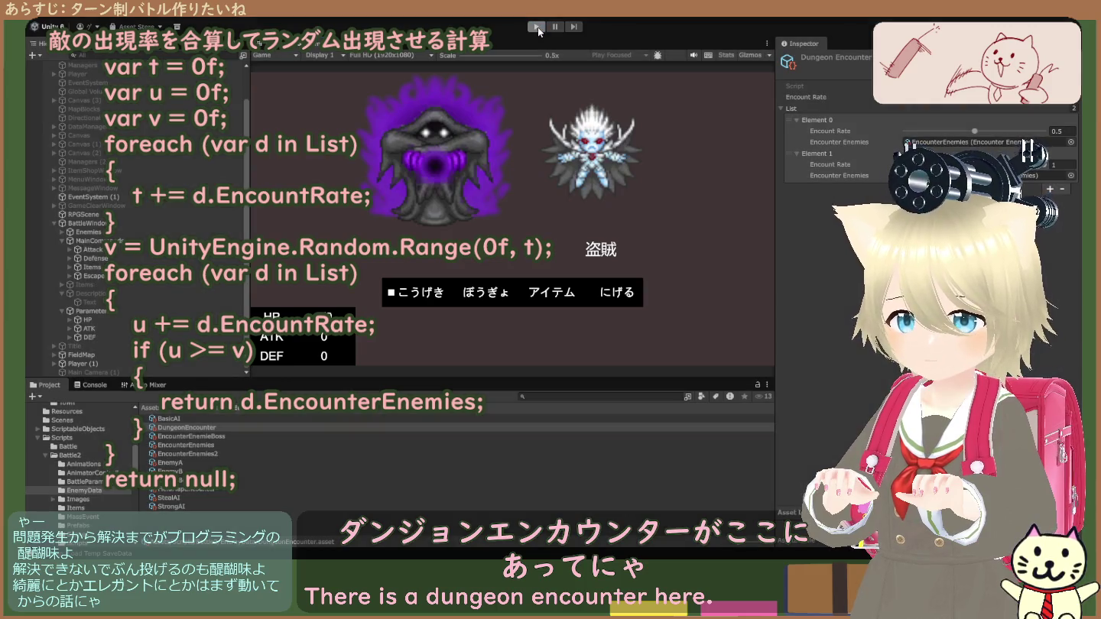
- Restart the game and play until a battle against two 魔法使い appears, then stop it
{"action": "left_click", "coordinate": [538, 27]}
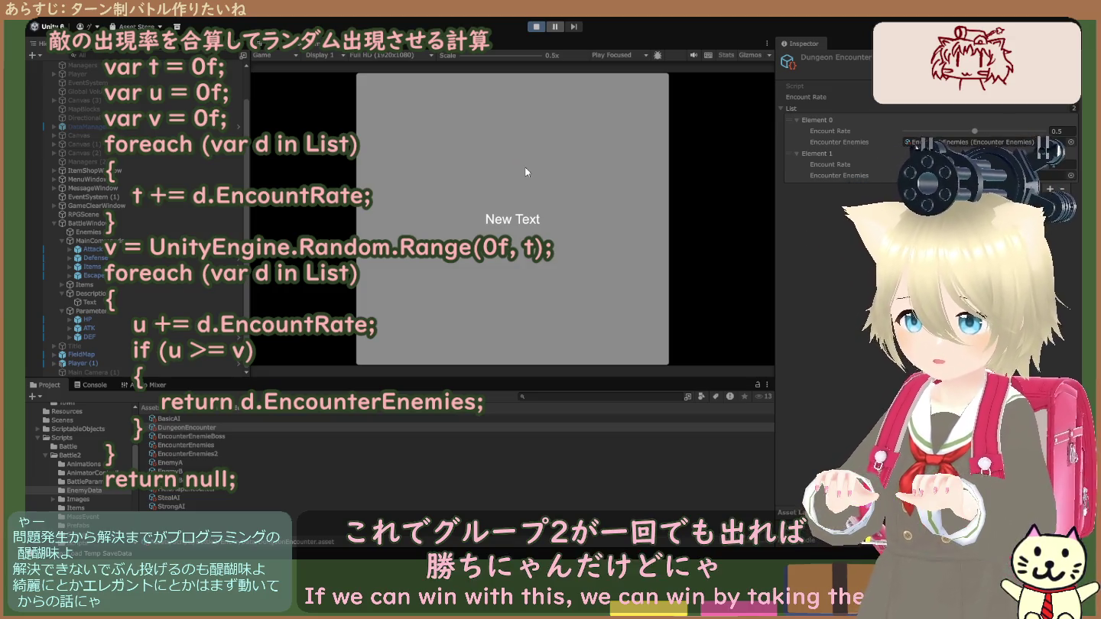
{"action": "left_click", "coordinate": [537, 27]}
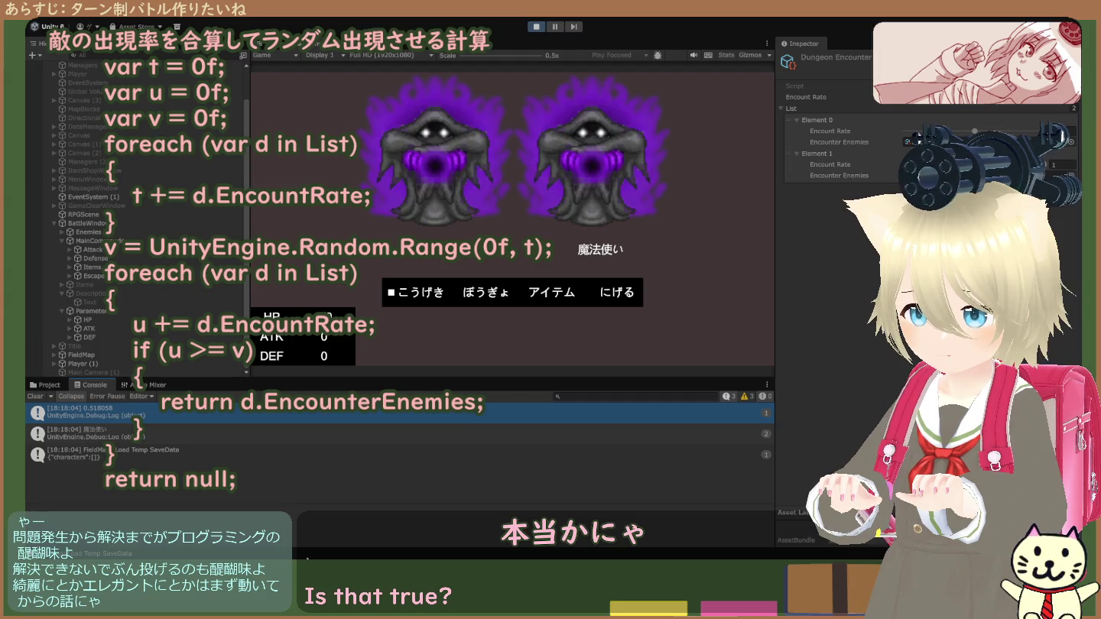
{"action": "left_click", "coordinate": [538, 26]}
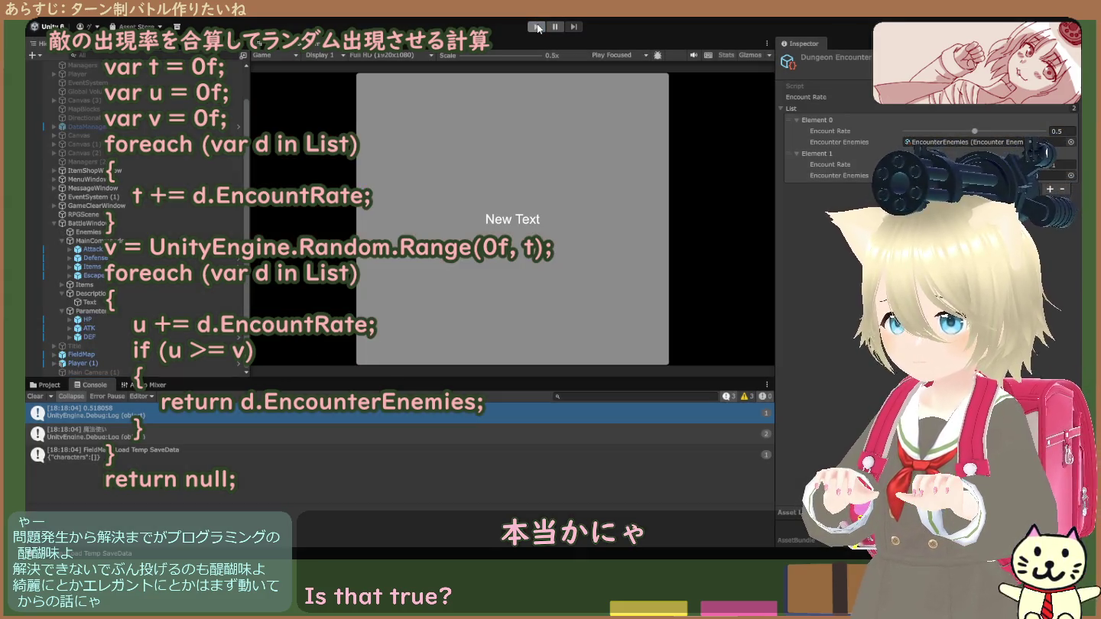
- Rerun the test twice, checking the logged 0.3180625 roll for the 魔法使い and 盗賊 battle
{"action": "left_click", "coordinate": [538, 27]}
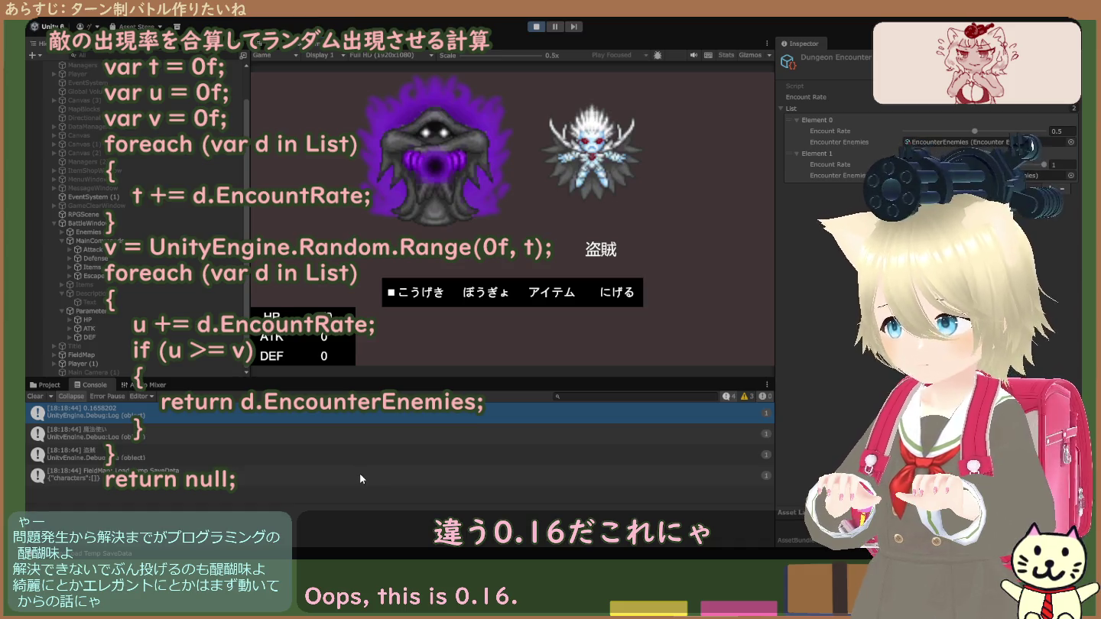
{"action": "left_click", "coordinate": [537, 28]}
{"action": "left_click", "coordinate": [536, 29]}
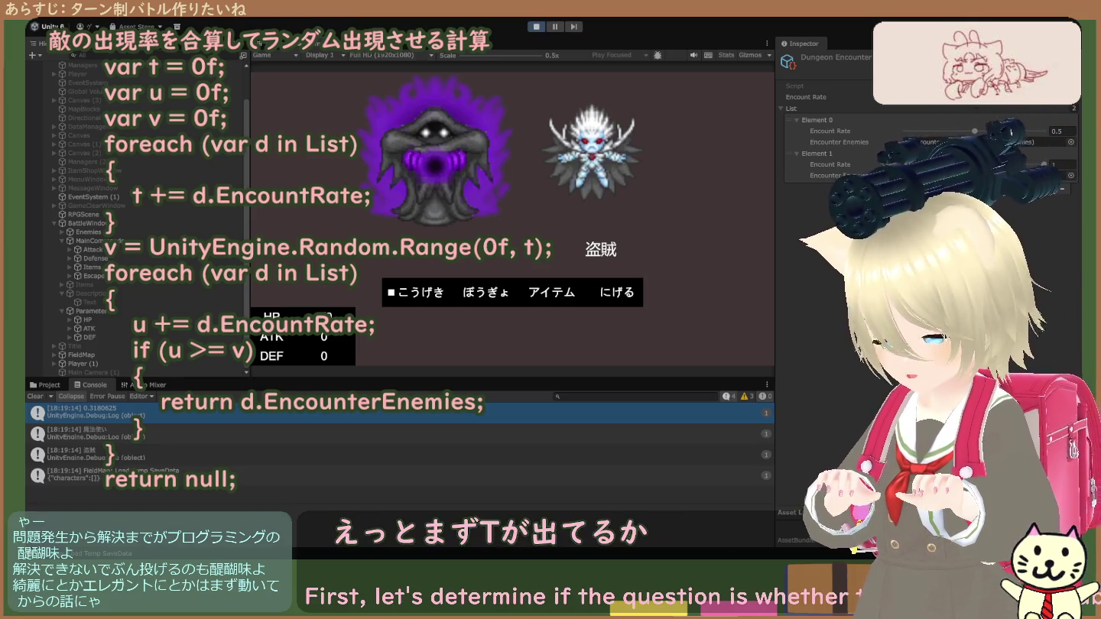
{"action": "left_click", "coordinate": [535, 29]}
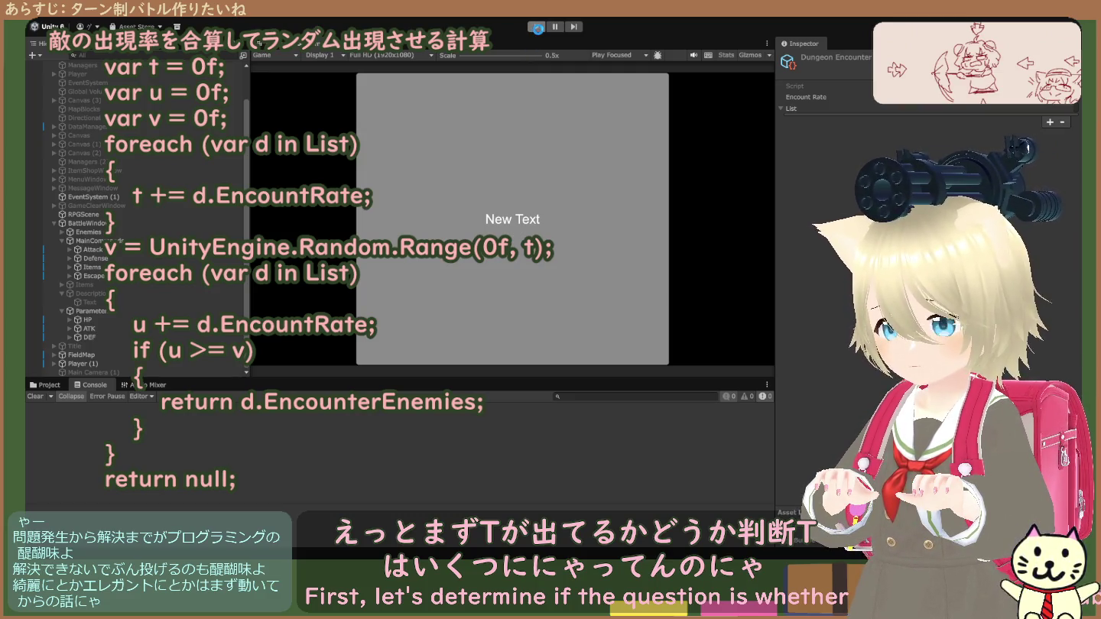
- Run the encounter test again with 0.7 logged, then start a fresh play session
{"action": "left_click", "coordinate": [539, 27]}
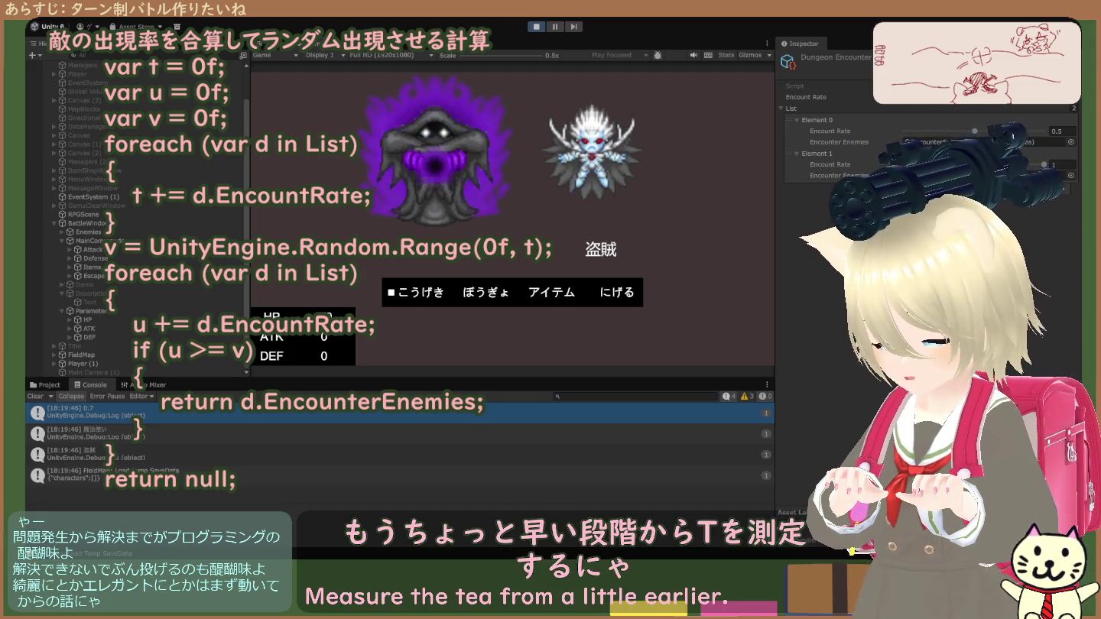
{"action": "left_click", "coordinate": [535, 28]}
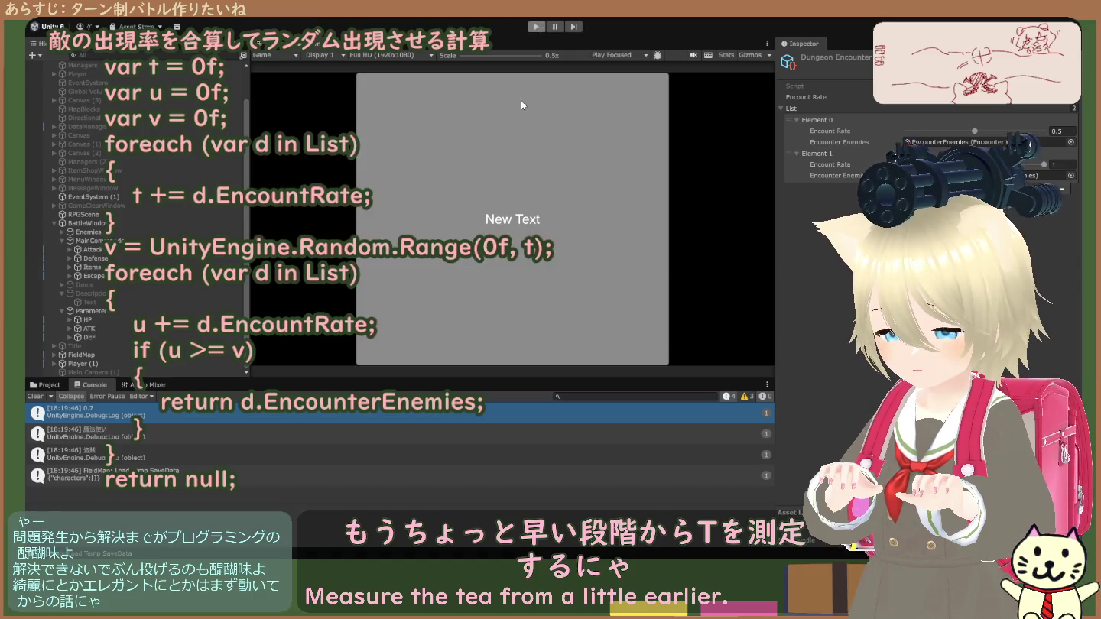
{"action": "left_click", "coordinate": [536, 27]}
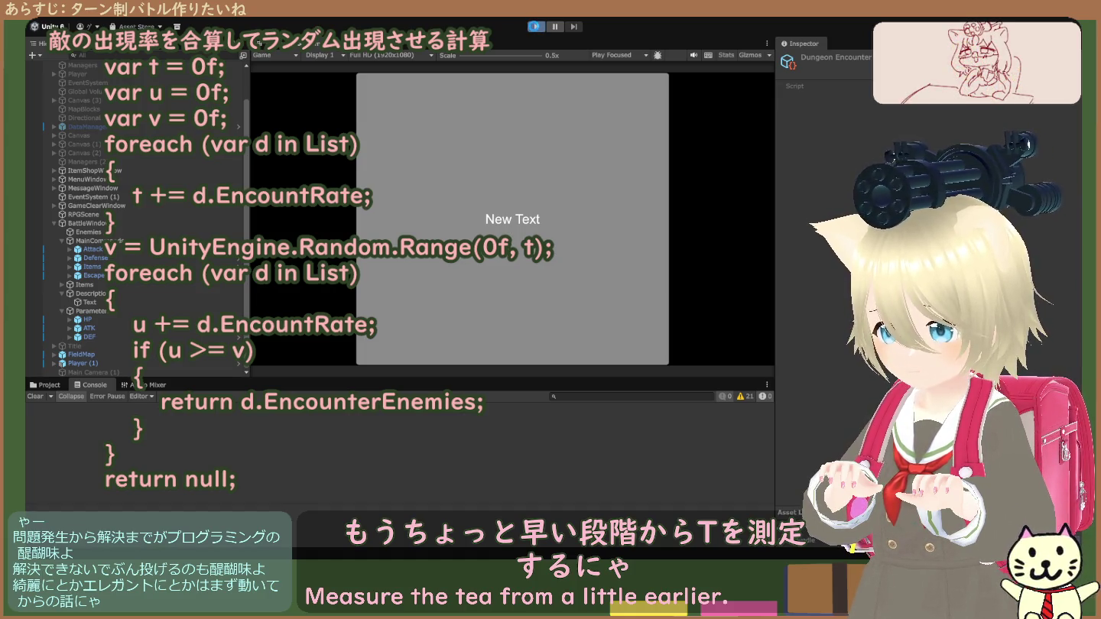
{"action": "left_click", "coordinate": [535, 27]}
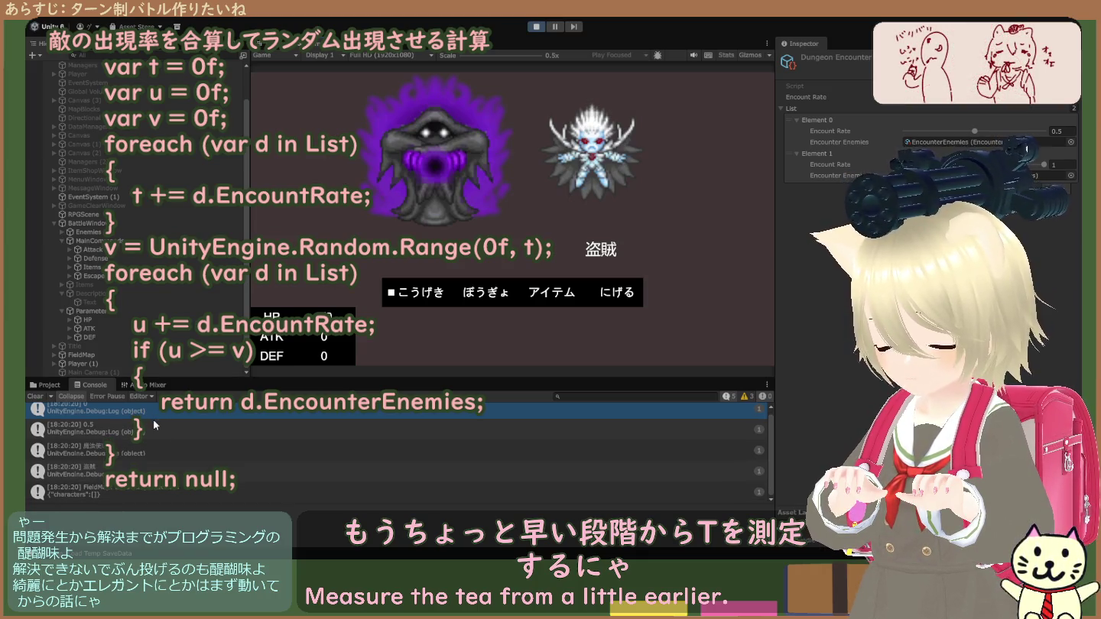
- Restart play mode with Ctrl+P and view the stack trace of the 0.7 Console log
{"action": "left_click", "coordinate": [535, 27]}
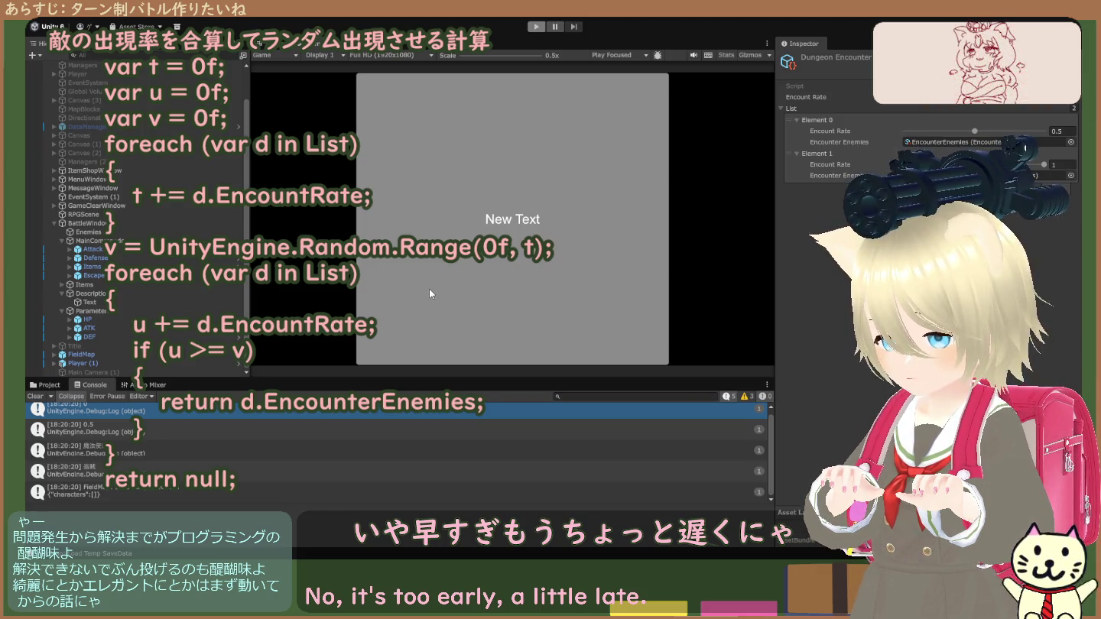
{"action": "key", "text": "ctrl+p"}
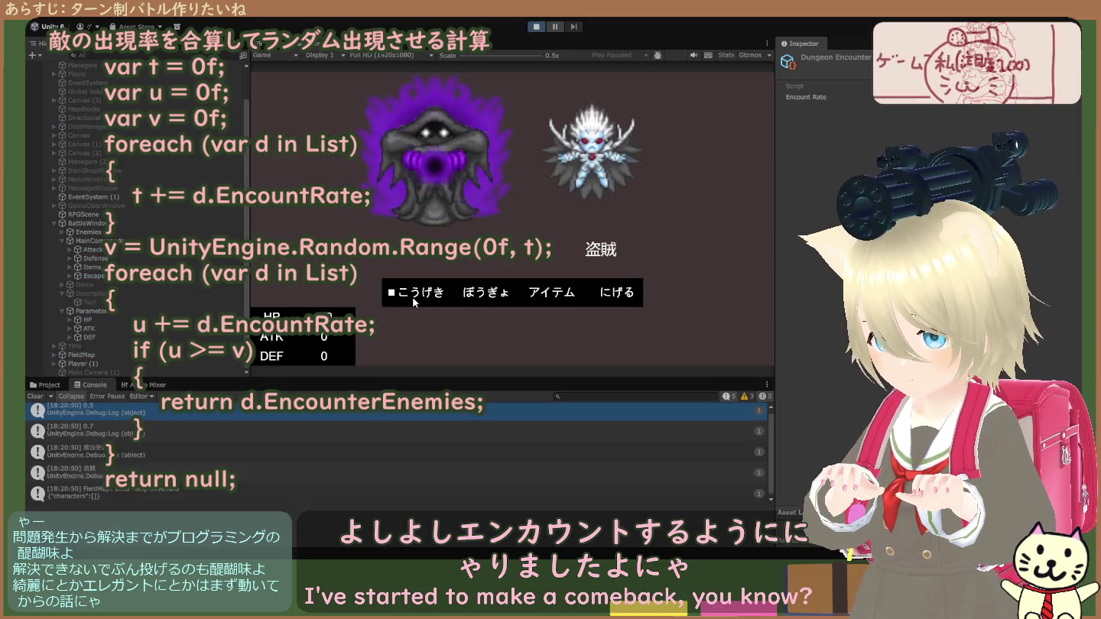
{"action": "left_click", "coordinate": [275, 433]}
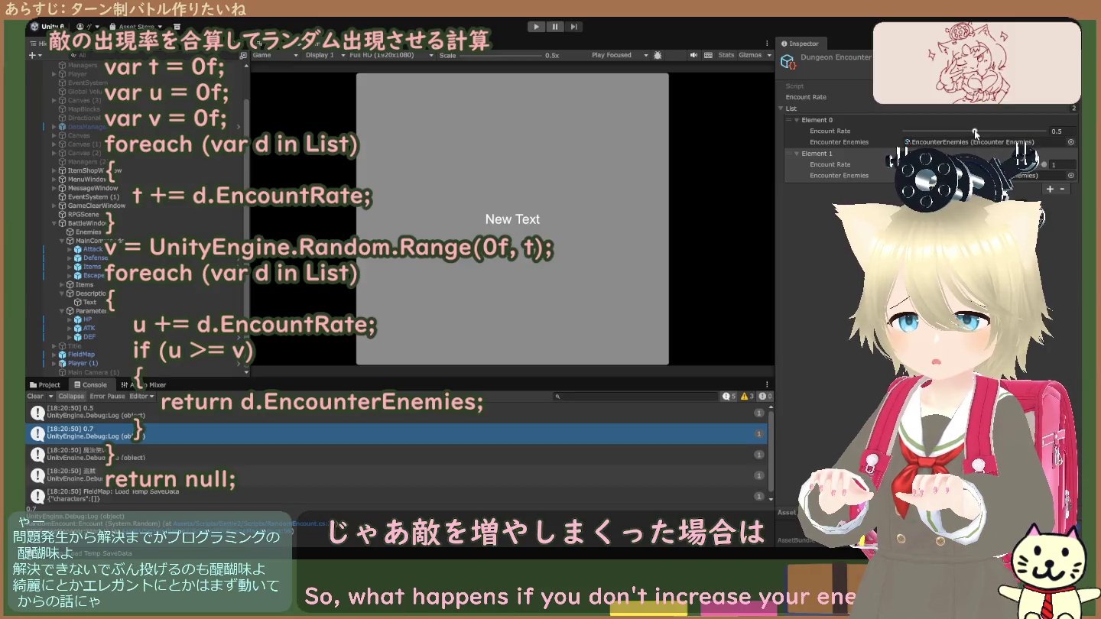
- Add Element 2 to the Dungeon Encounter List, then start the game to test it
{"action": "left_click", "coordinate": [1051, 189]}
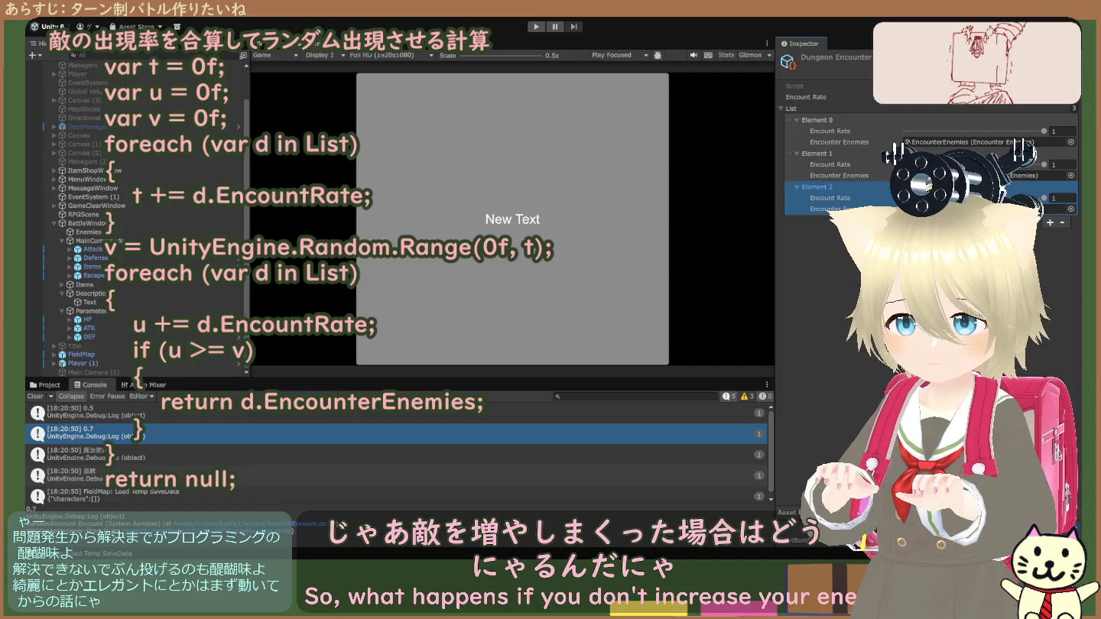
{"action": "left_click", "coordinate": [541, 27]}
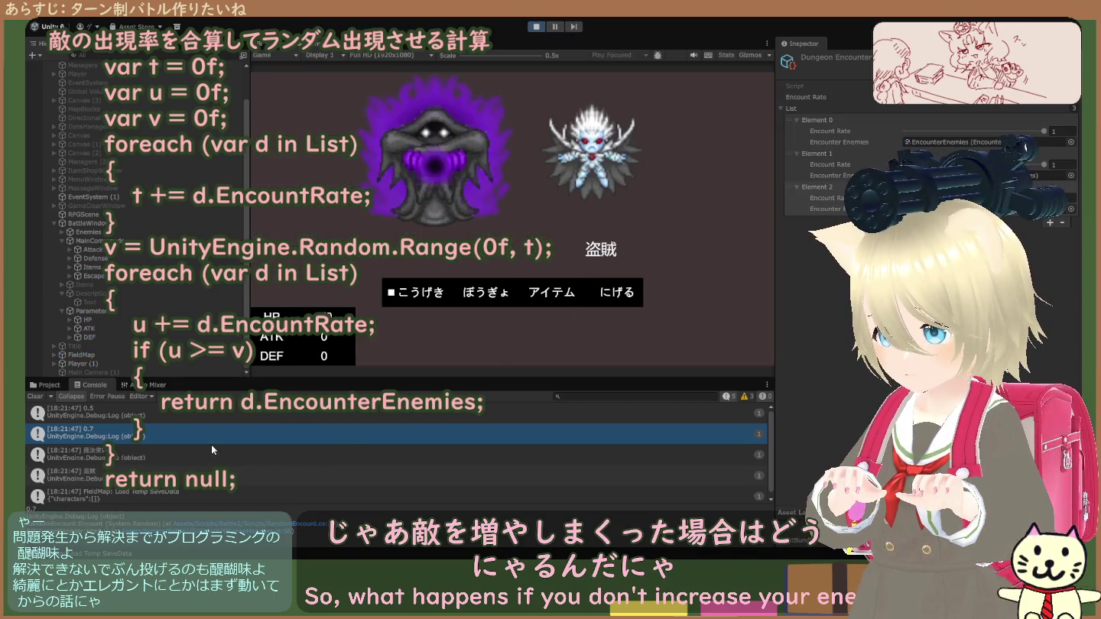
- Clear the Console log and restart the game to test the three-entry encounter list
{"action": "left_click", "coordinate": [35, 398]}
{"action": "left_click", "coordinate": [537, 26]}
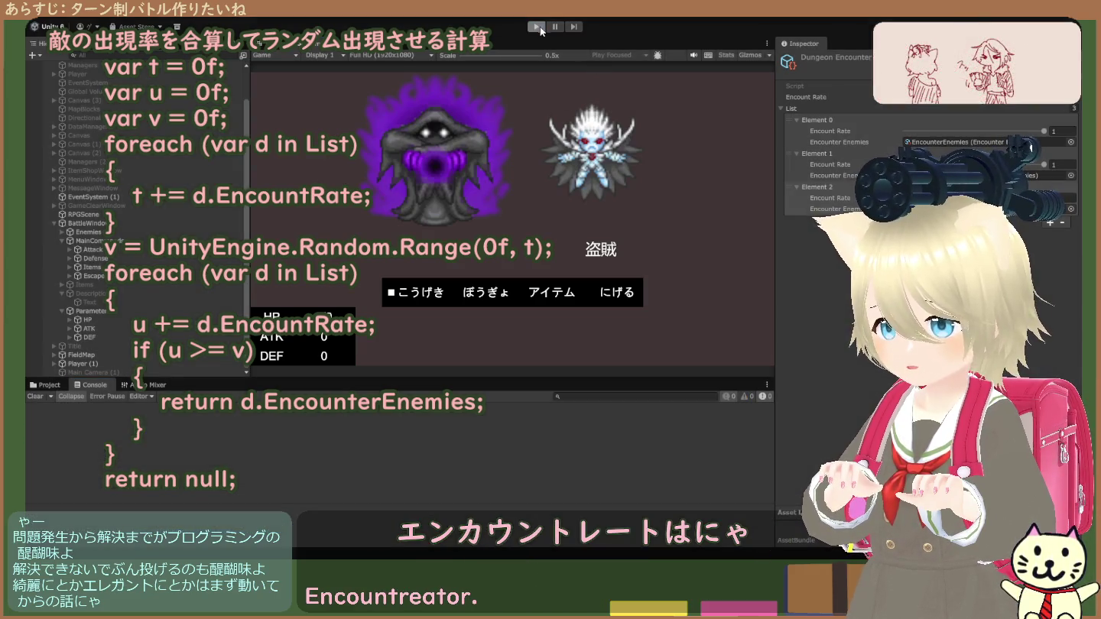
{"action": "left_click", "coordinate": [537, 26]}
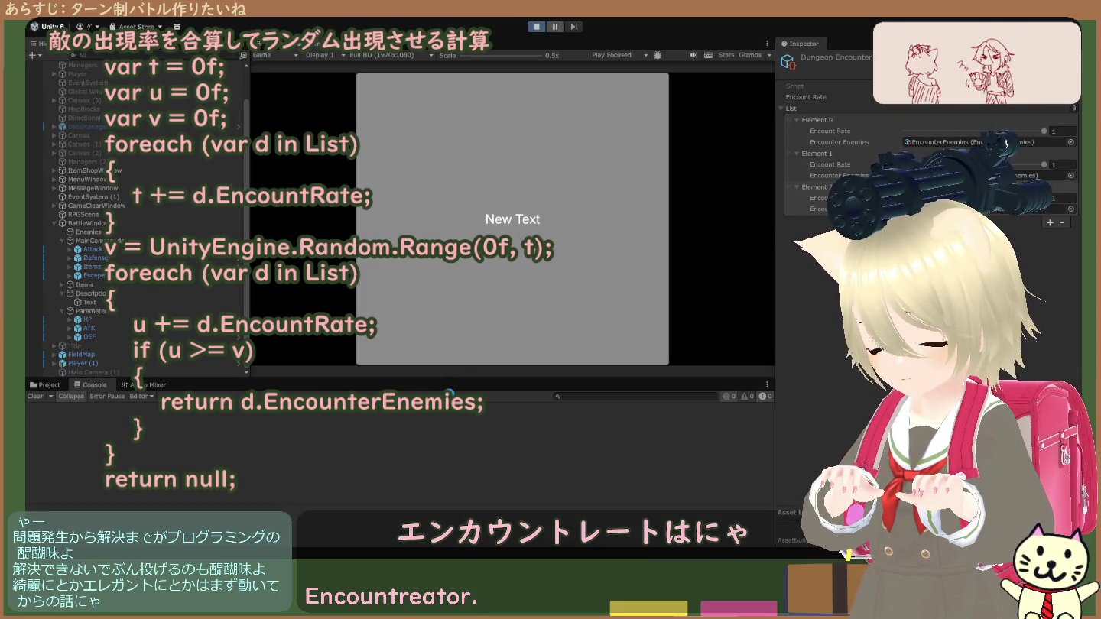
{"action": "left_click", "coordinate": [386, 441]}
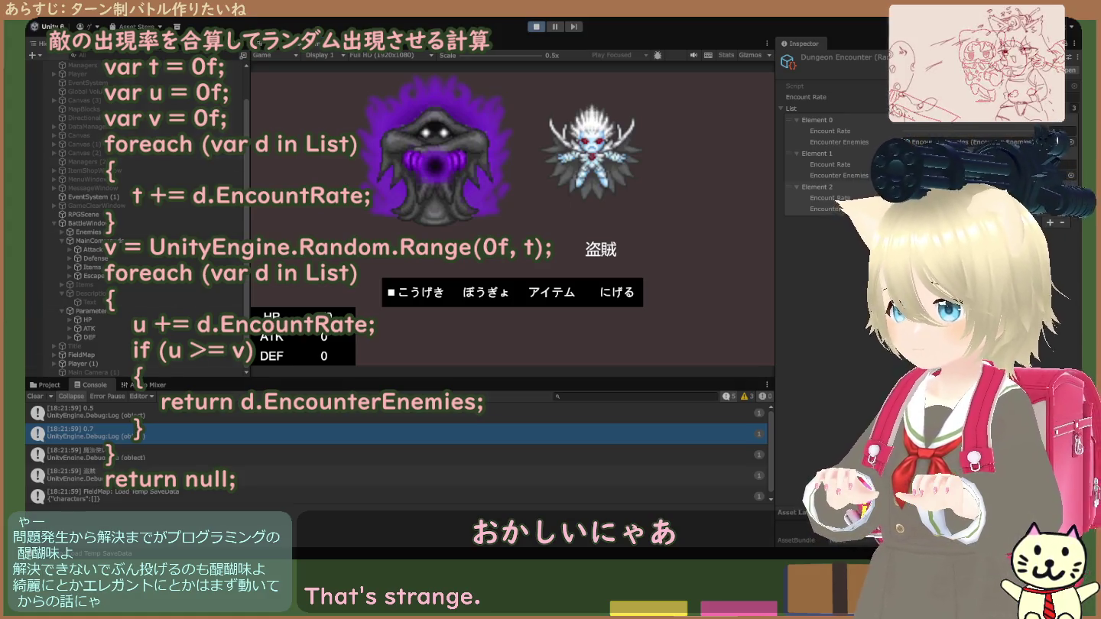
- Stop the game with Ctrl+P once the 魔法使い versus 盗賊 battle has loaded
{"action": "key", "text": "ctrl+p"}
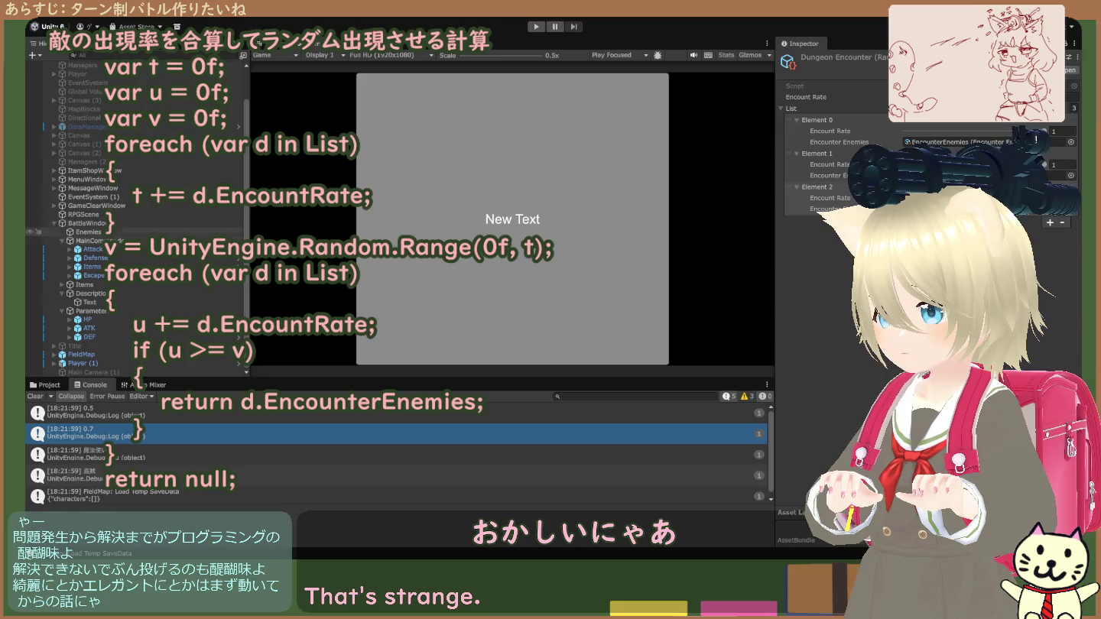
{"action": "left_click", "coordinate": [148, 354]}
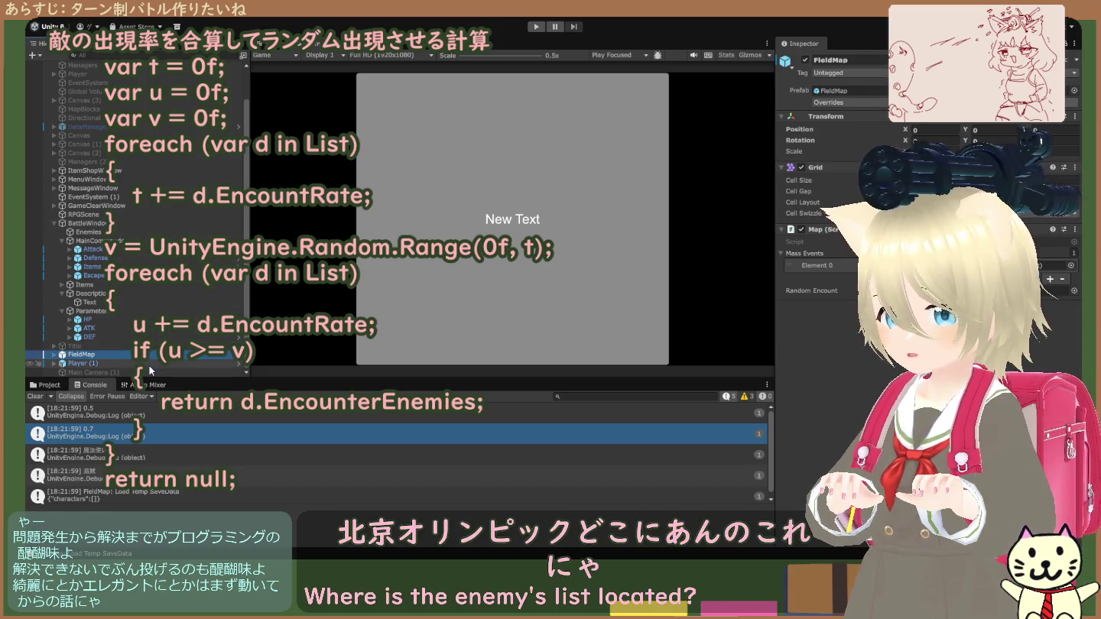
{"action": "left_click", "coordinate": [147, 364]}
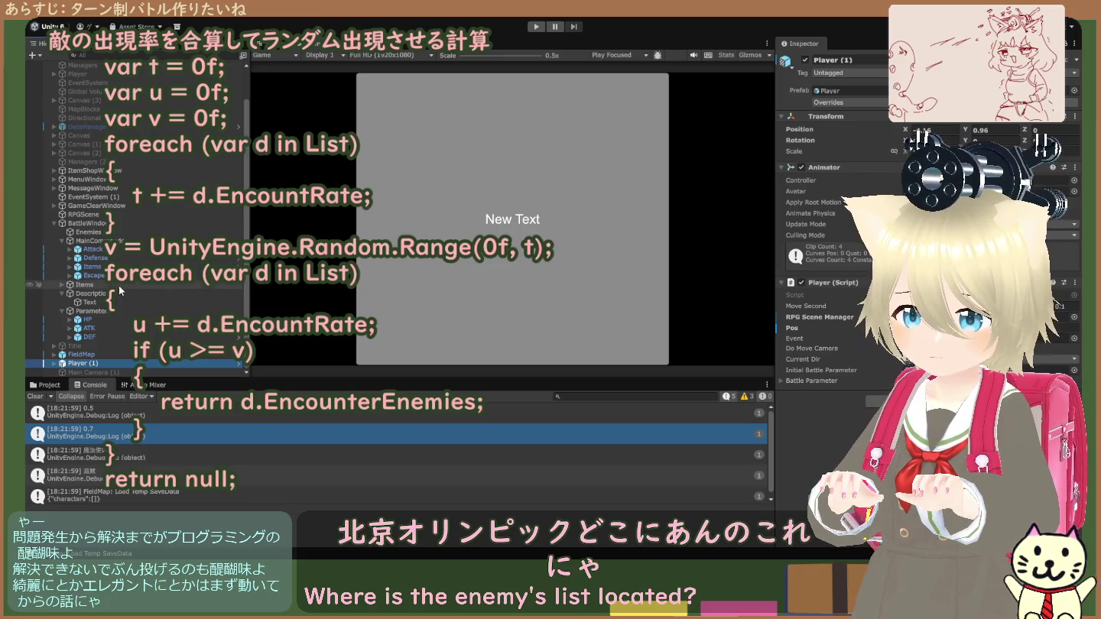
{"action": "left_click", "coordinate": [115, 347]}
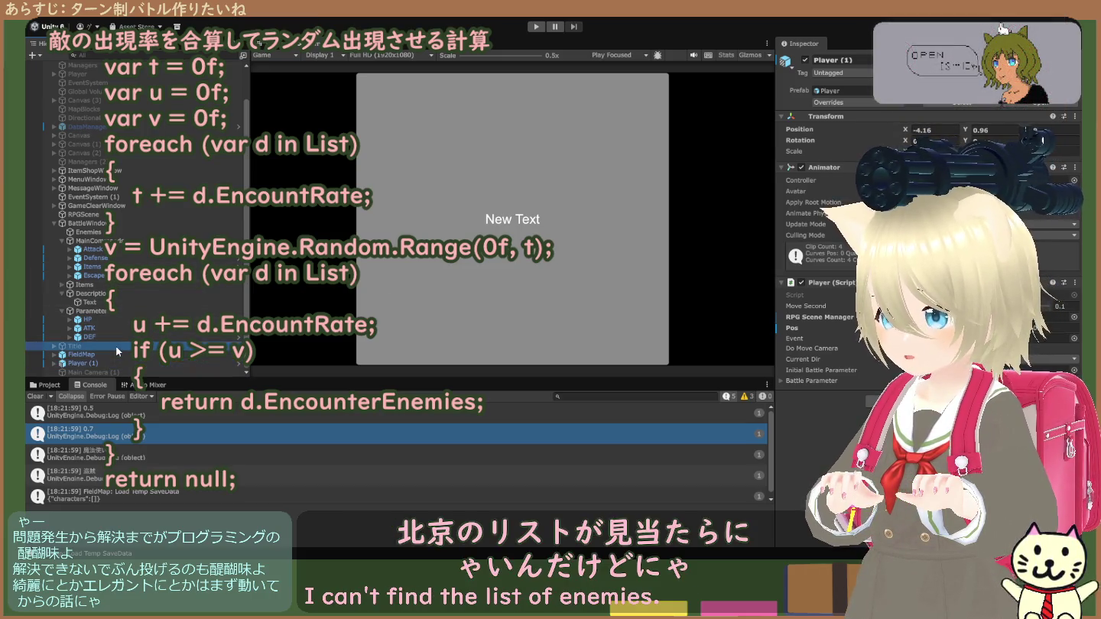
{"action": "left_click", "coordinate": [120, 232]}
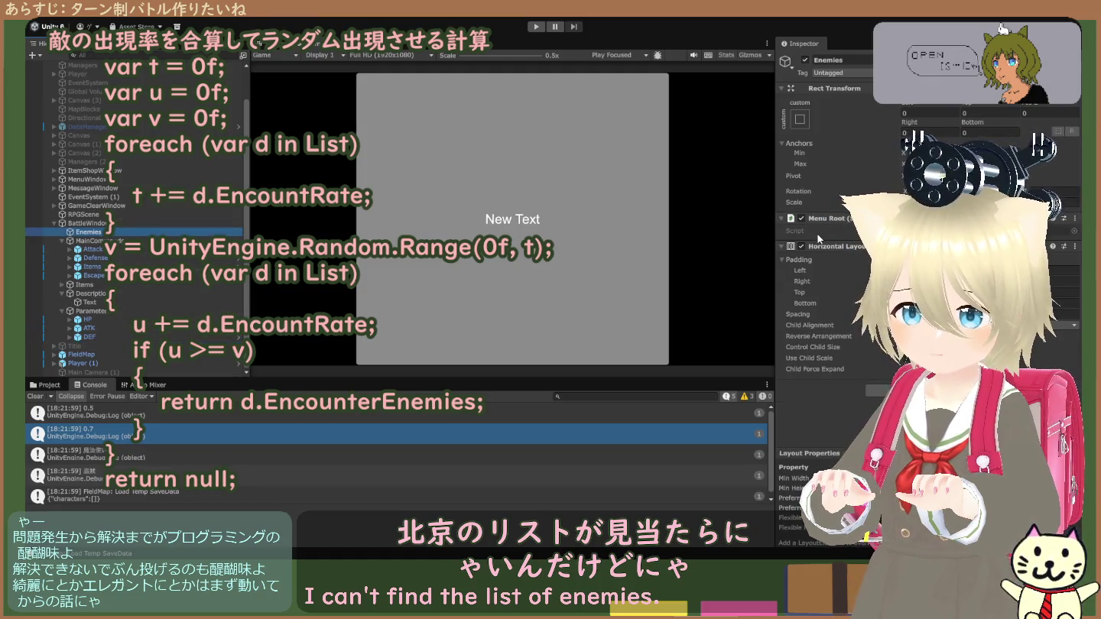
{"action": "left_click", "coordinate": [137, 214]}
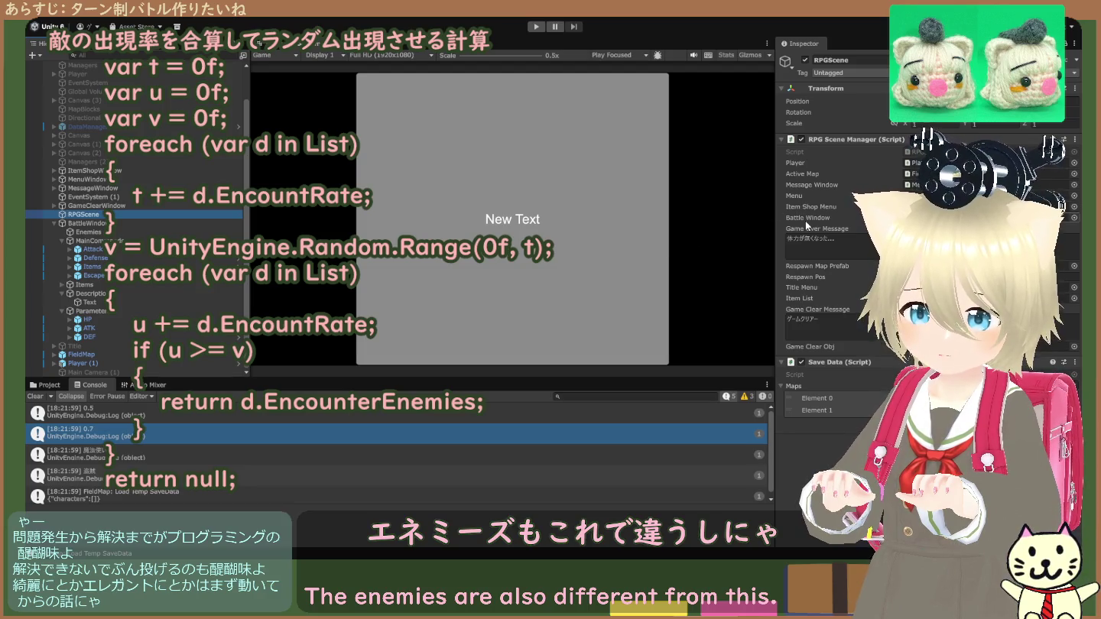
{"action": "left_click", "coordinate": [79, 206]}
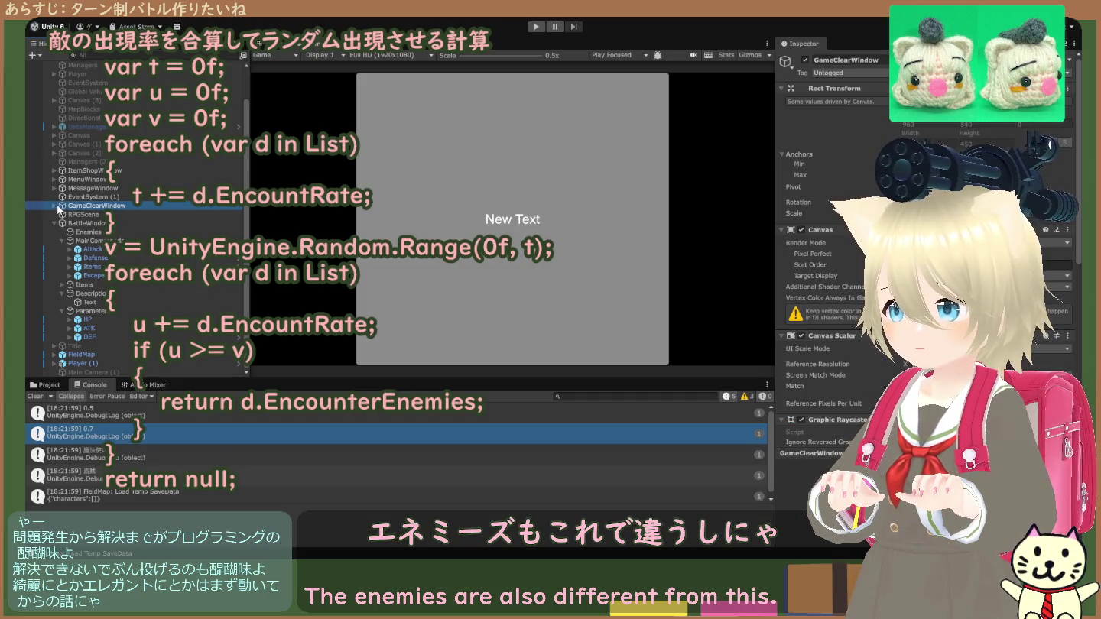
{"action": "left_click", "coordinate": [56, 190]}
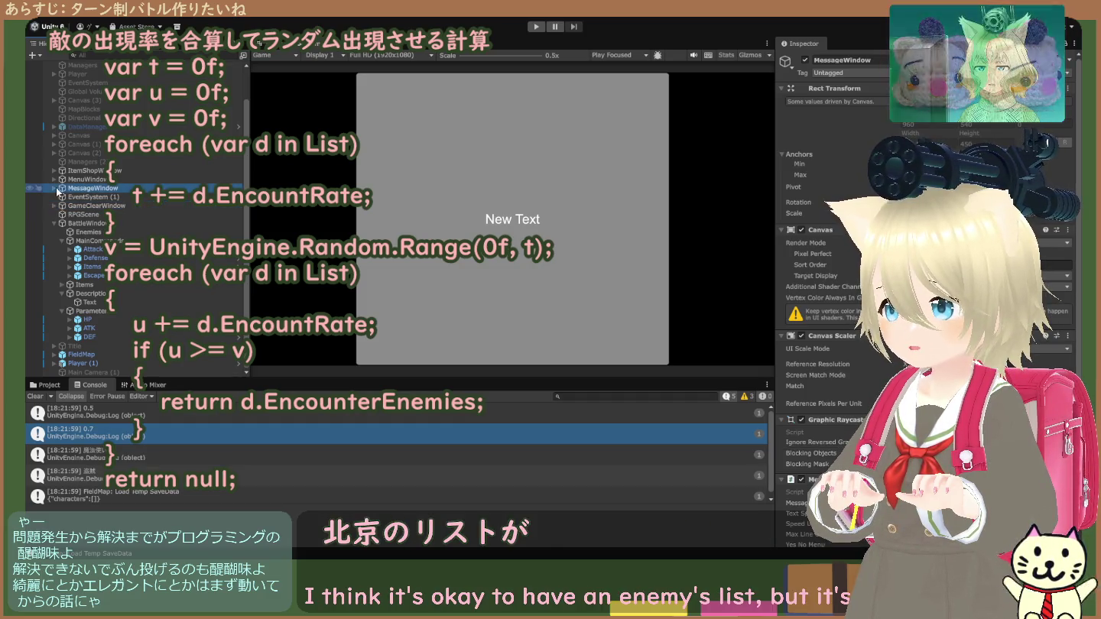
{"action": "left_click", "coordinate": [54, 170]}
{"action": "left_click", "coordinate": [67, 182]}
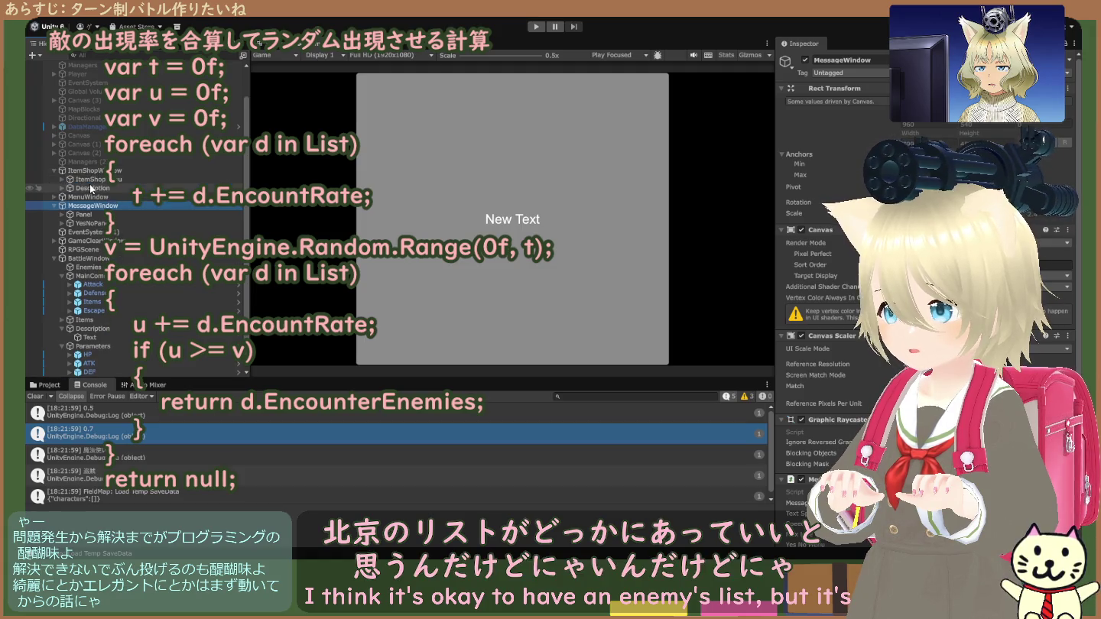
{"action": "left_click", "coordinate": [94, 189]}
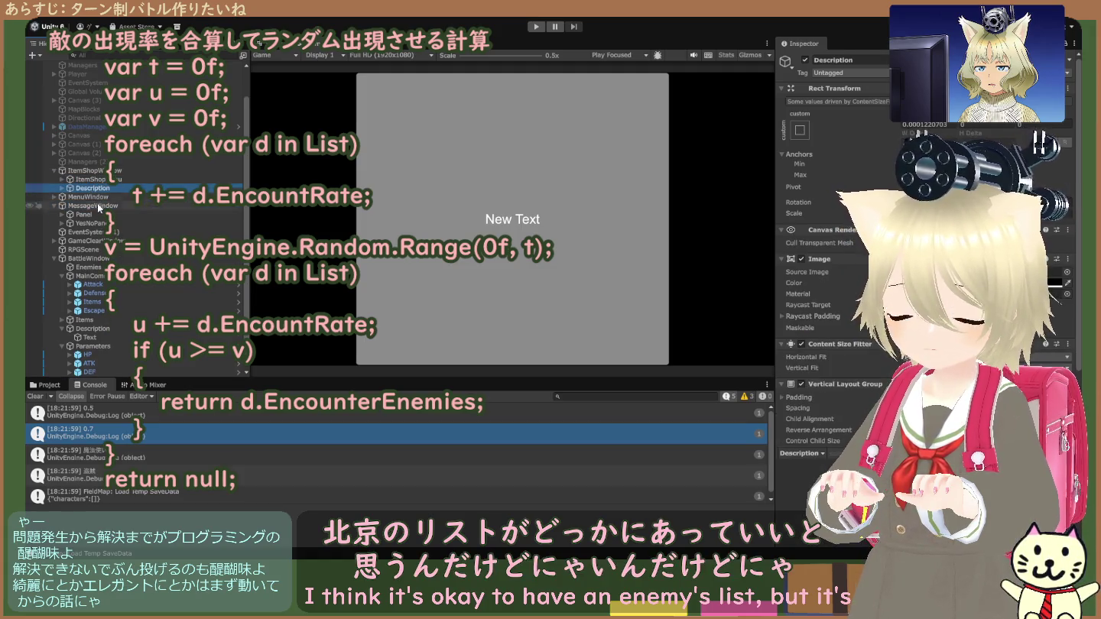
{"action": "left_click", "coordinate": [104, 258]}
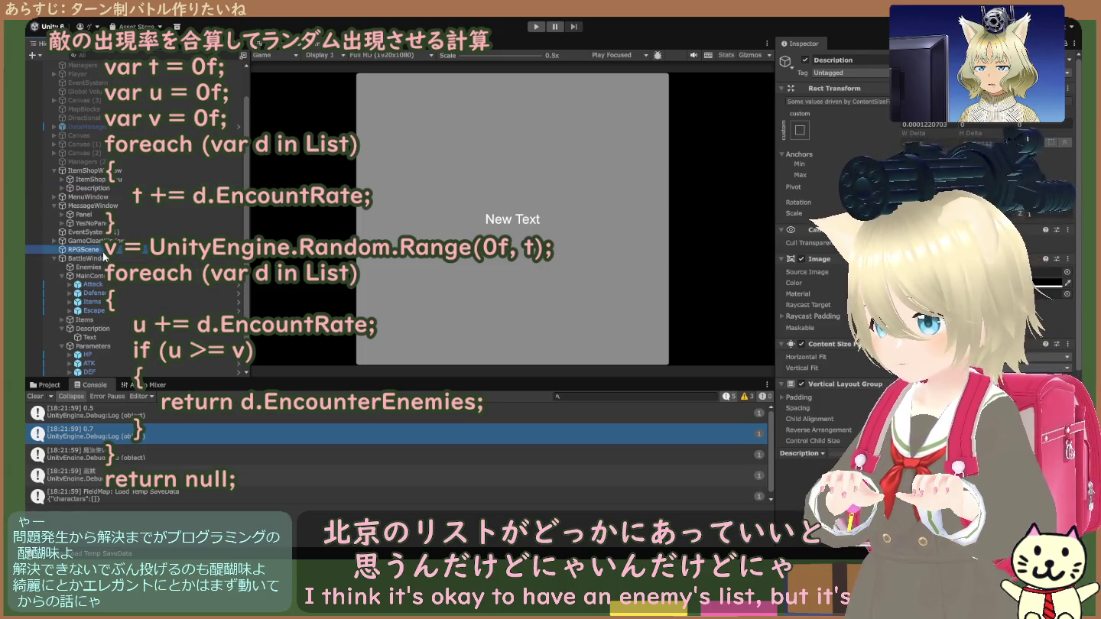
{"action": "left_click", "coordinate": [84, 231]}
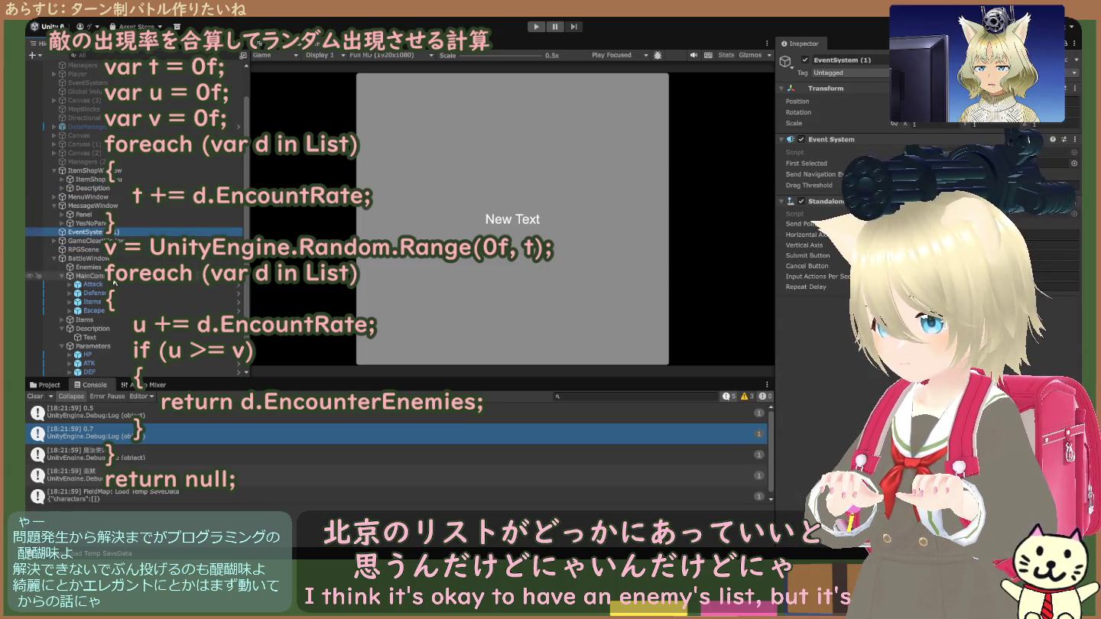
{"action": "left_click", "coordinate": [111, 321]}
{"action": "left_click", "coordinate": [114, 329]}
{"action": "left_click", "coordinate": [115, 338]}
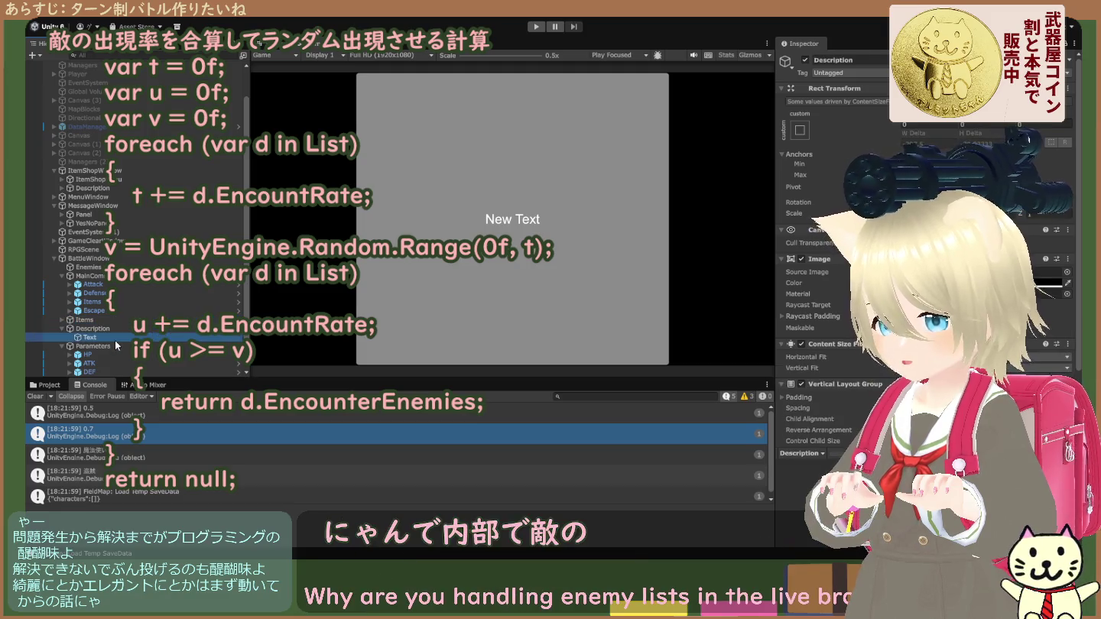
{"action": "scroll", "coordinate": [148, 309], "scroll_direction": "down", "scroll_amount": 1}
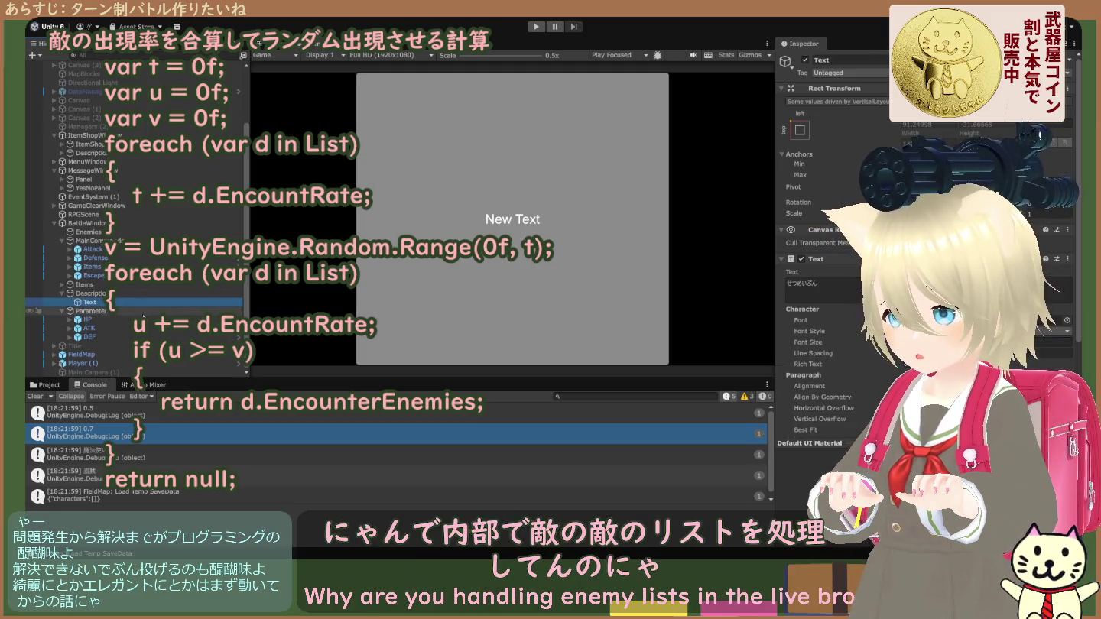
{"action": "left_click", "coordinate": [148, 311]}
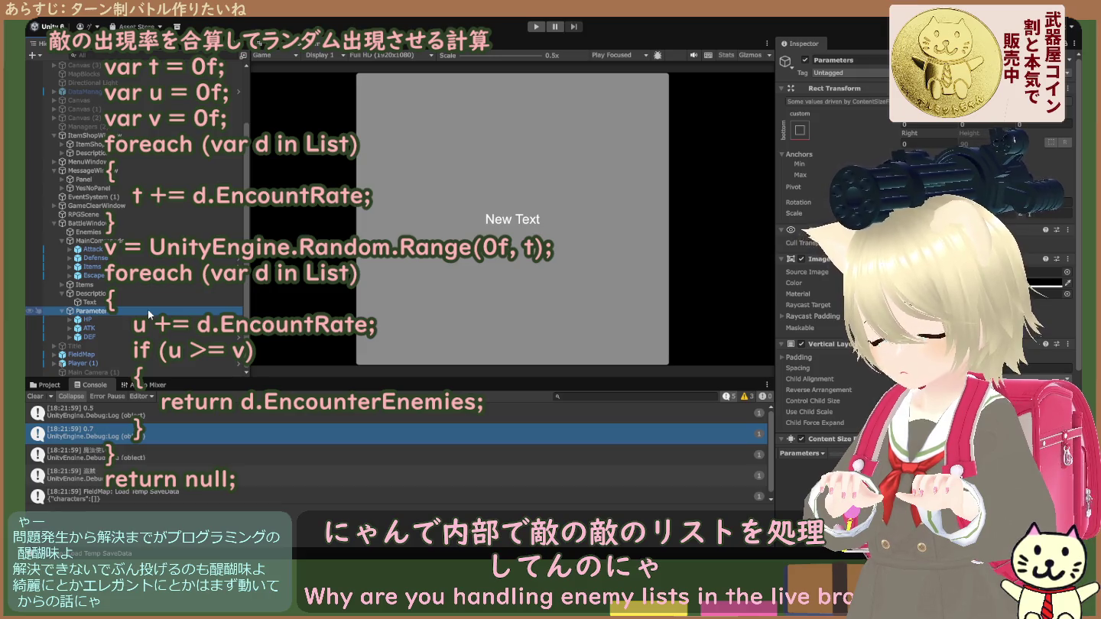
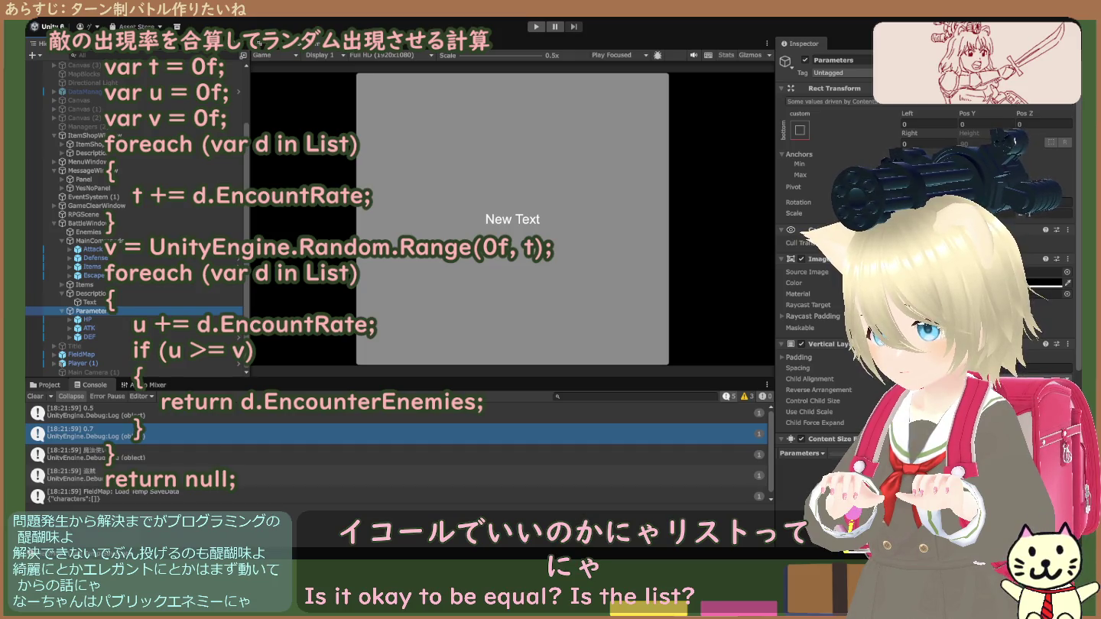
- Show the Project assets, inspect DungeonEncounter's three-element encounter list, then select the FieldMap object
{"action": "left_click", "coordinate": [49, 385]}
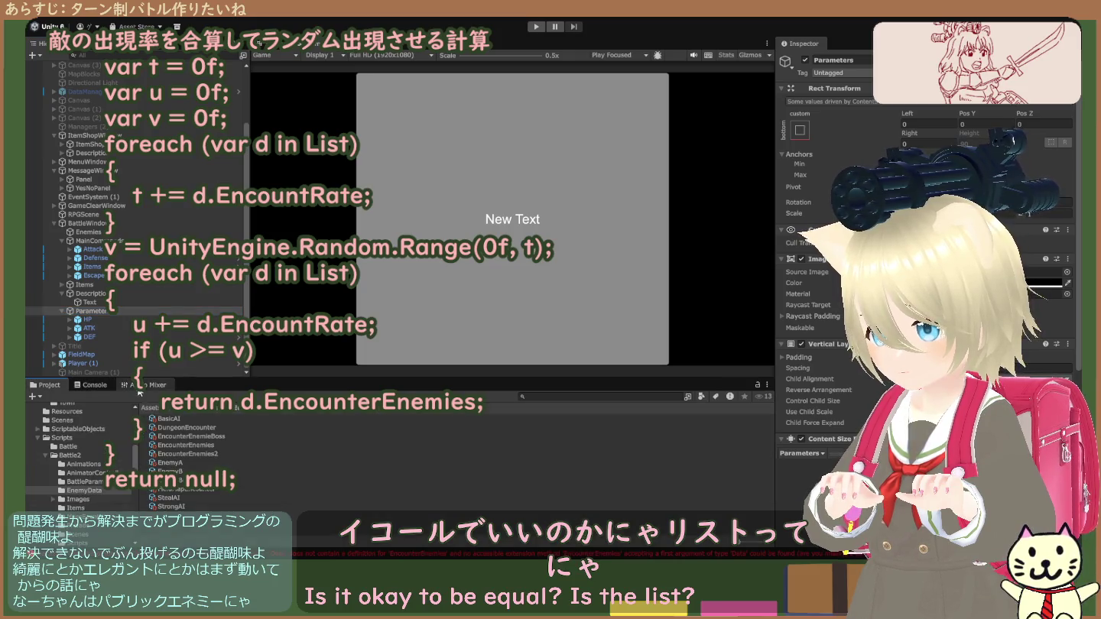
{"action": "left_click", "coordinate": [197, 427]}
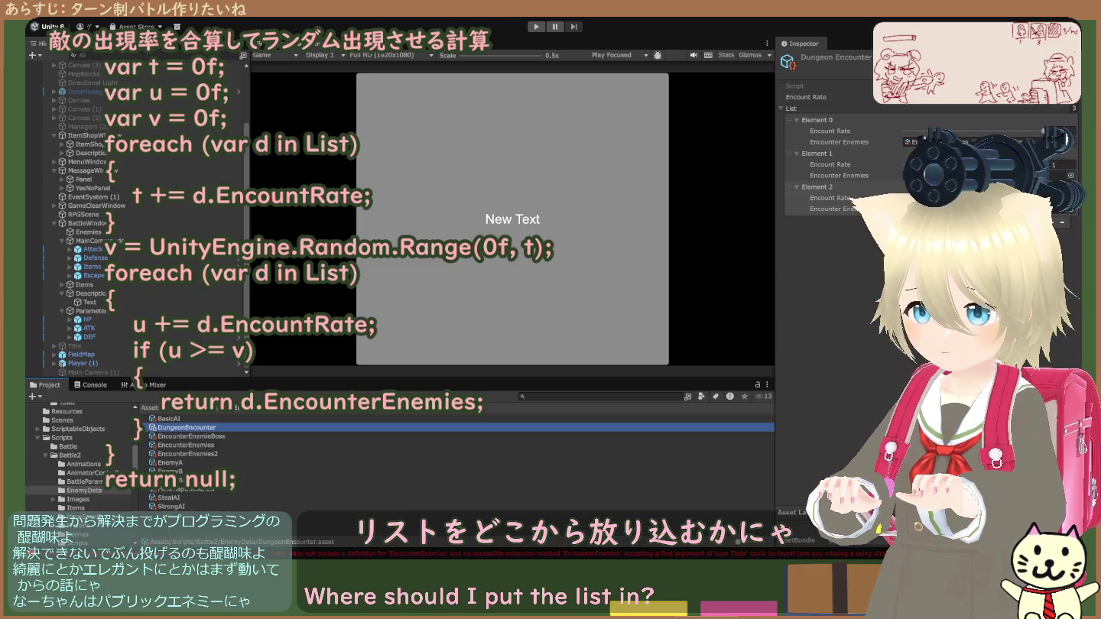
{"action": "left_click", "coordinate": [81, 355]}
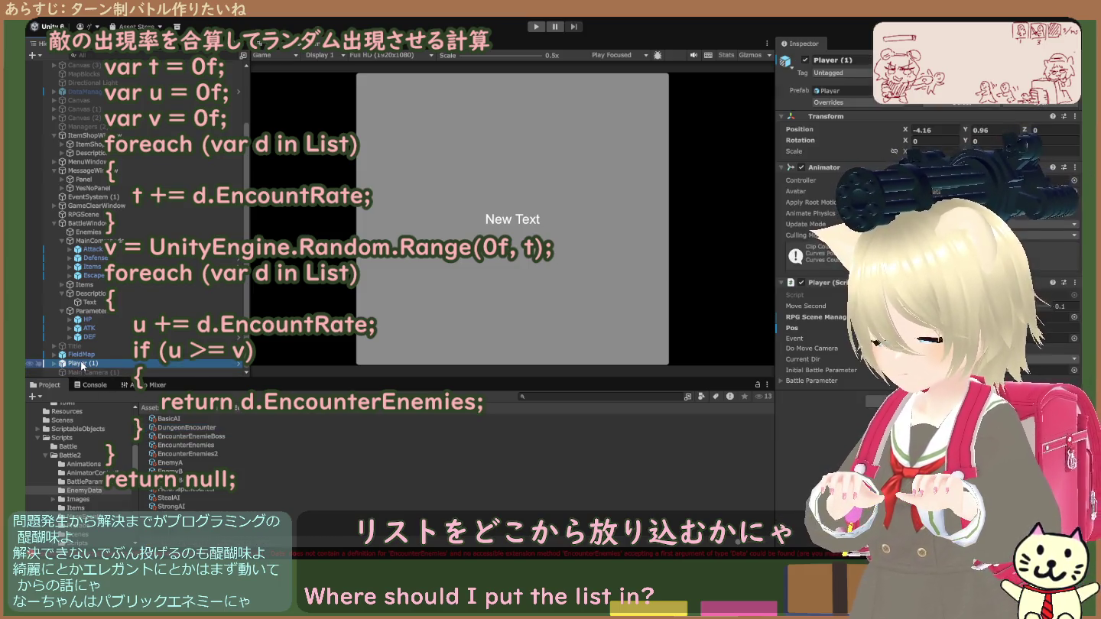
- Ping FieldMap's Random Encount asset and open FieldMapEncounter, showing its two entries with rates 0.5 and 0.2
{"action": "left_click", "coordinate": [956, 291]}
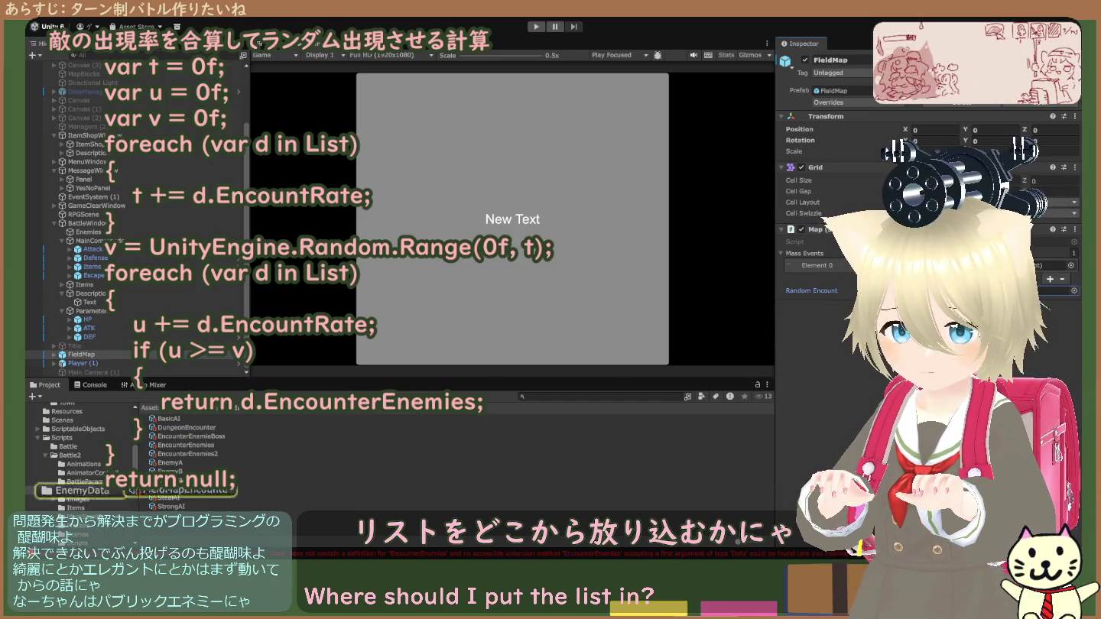
{"action": "left_click", "coordinate": [208, 491]}
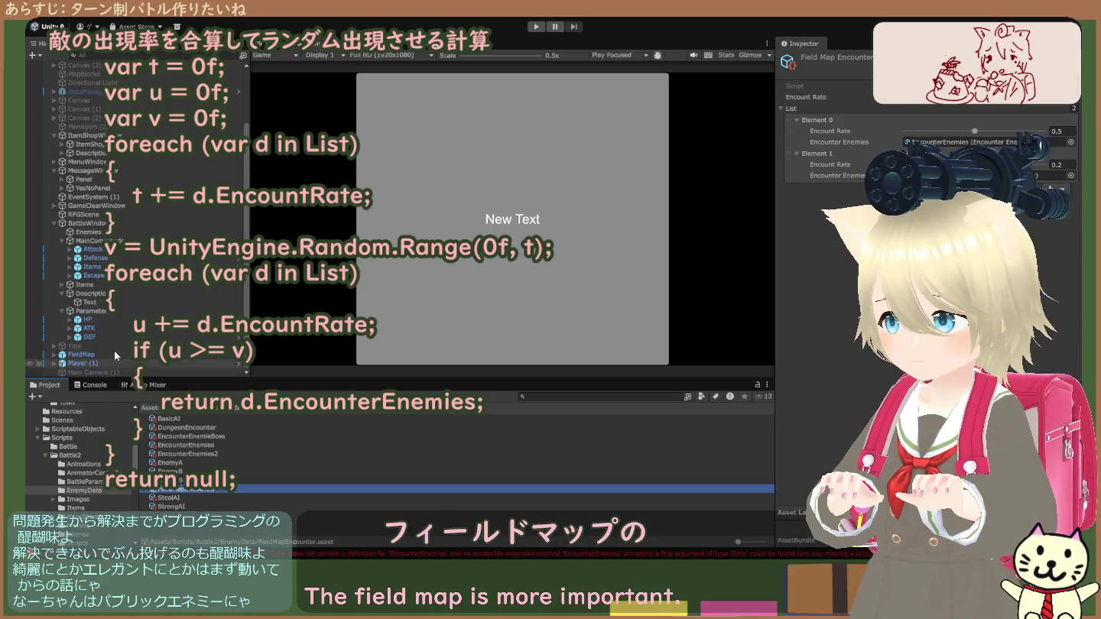
- Raise FieldMapEncounter's second Encount Rate to 0.563, then play the game and view the log
{"action": "left_click", "coordinate": [119, 354]}
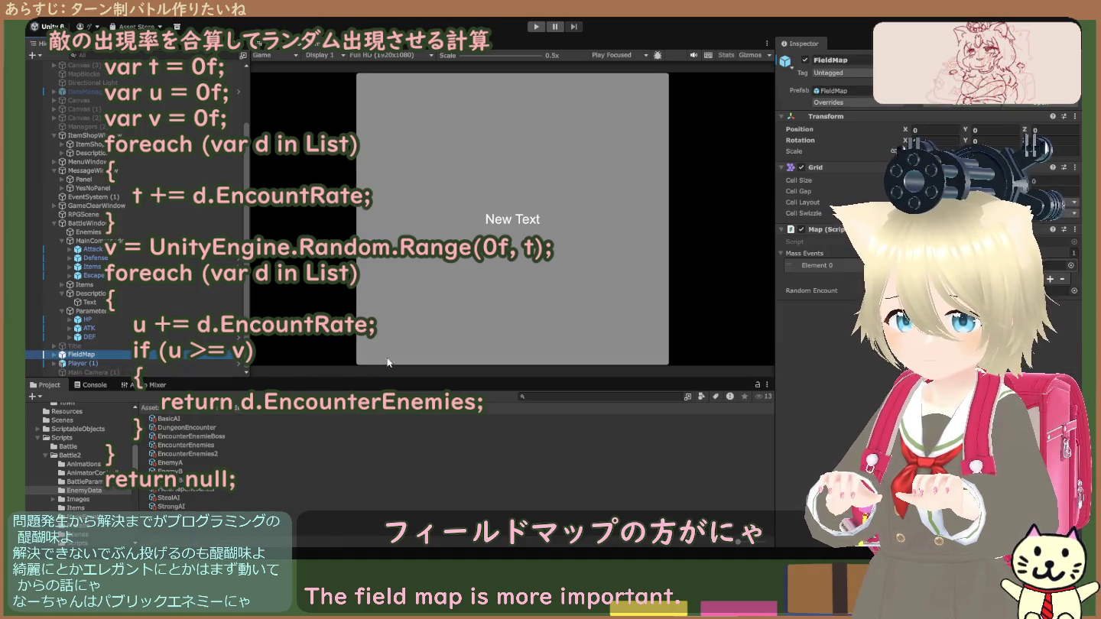
{"action": "left_click", "coordinate": [986, 291]}
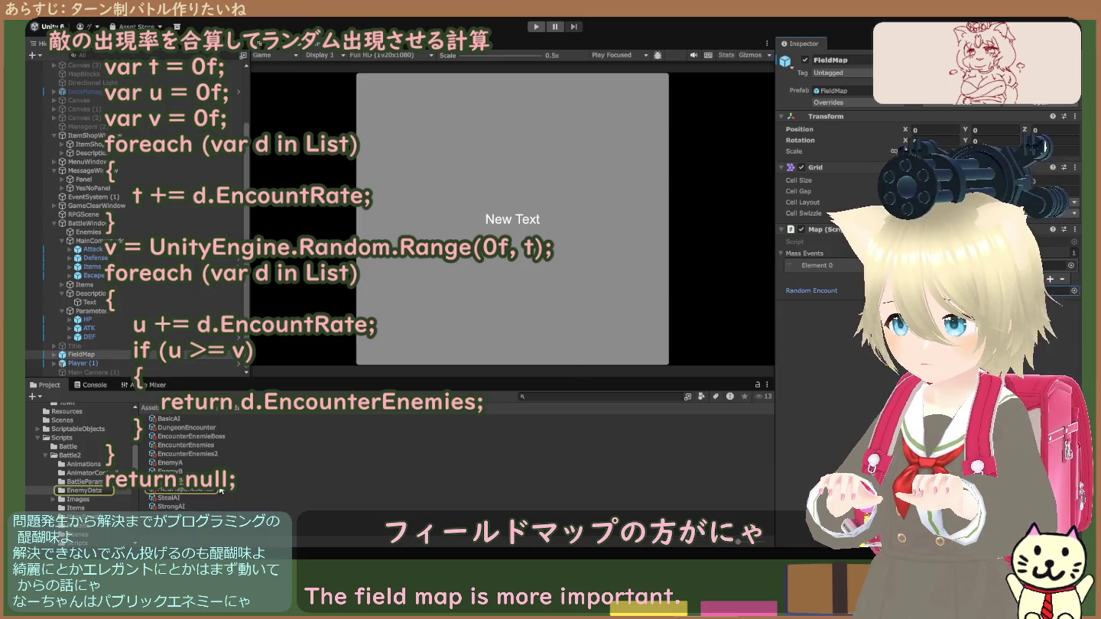
{"action": "left_click", "coordinate": [223, 490]}
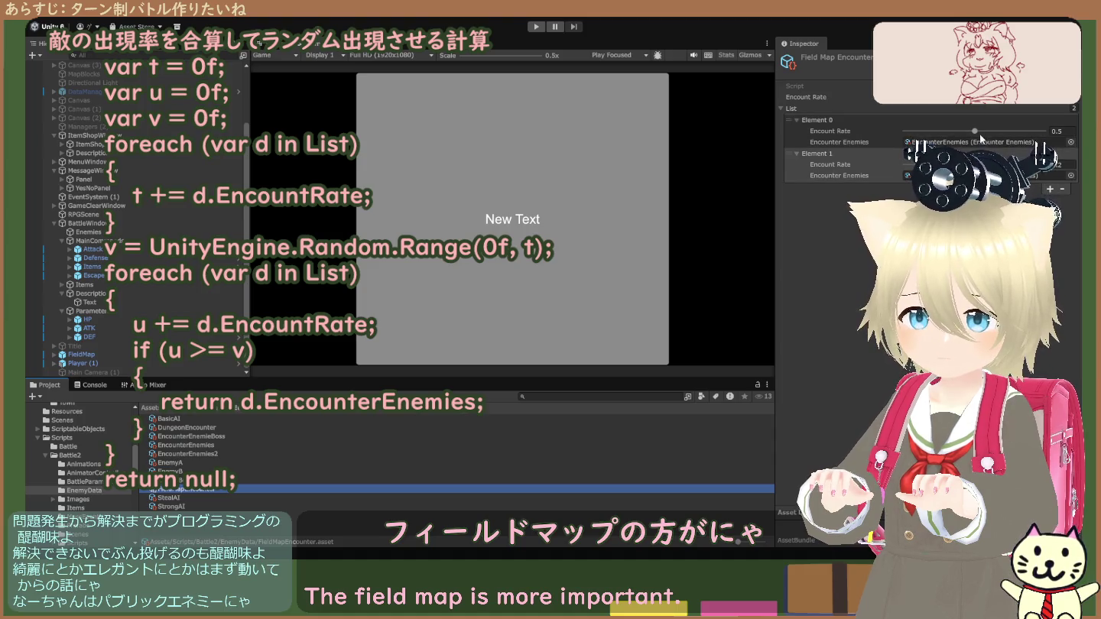
{"action": "mouse_move", "coordinate": [980, 164]}
{"action": "left_mouse_down"}
{"action": "mouse_move", "coordinate": [1041, 164]}
{"action": "mouse_move", "coordinate": [983, 165]}
{"action": "left_mouse_up"}
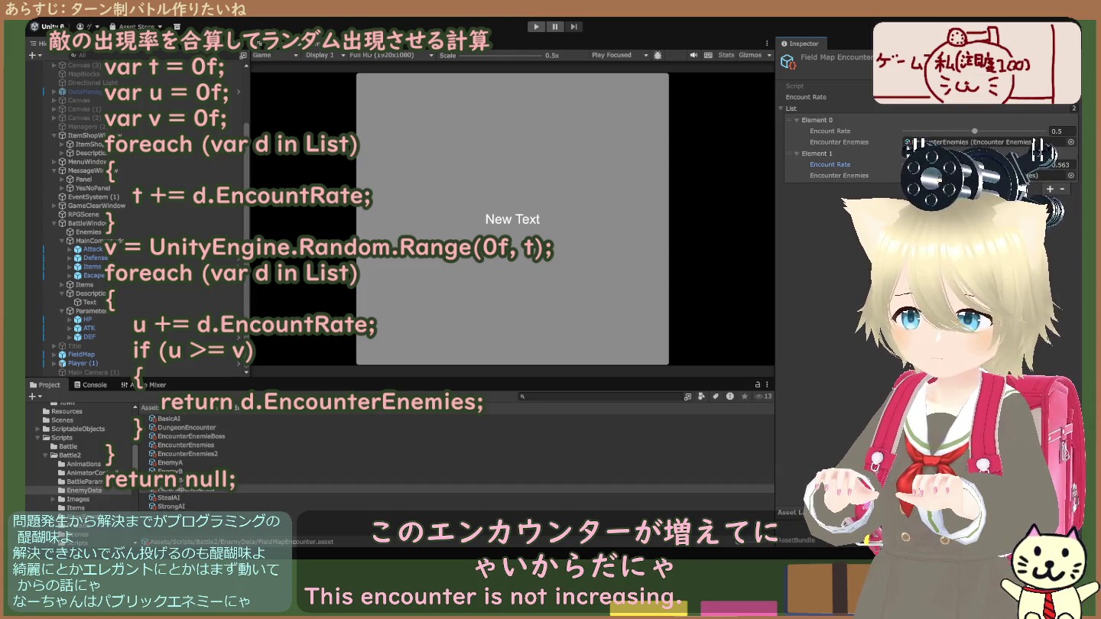
{"action": "left_click", "coordinate": [537, 27]}
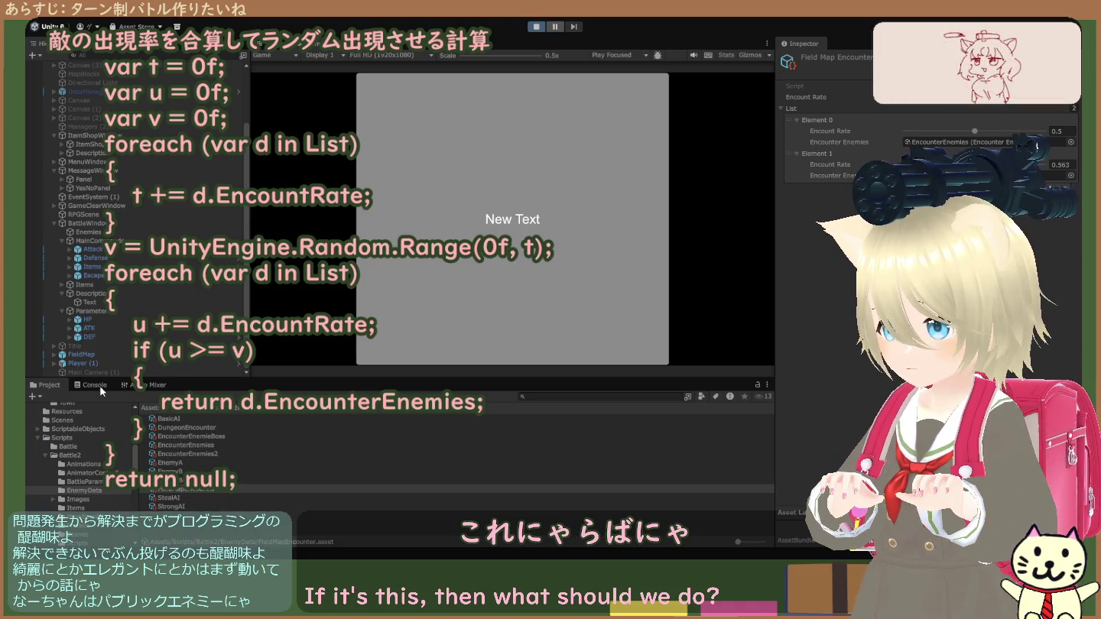
{"action": "left_click", "coordinate": [96, 386]}
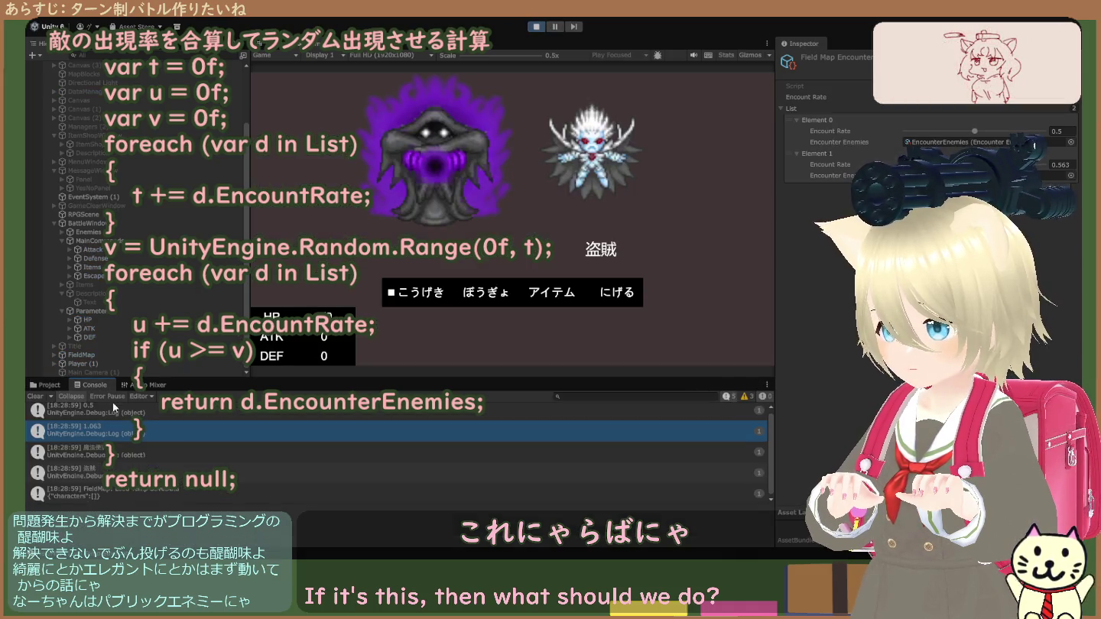
- Enable Collapse in the Console and restart Play mode several times to compare the encountered enemy groups
{"action": "left_click", "coordinate": [71, 396]}
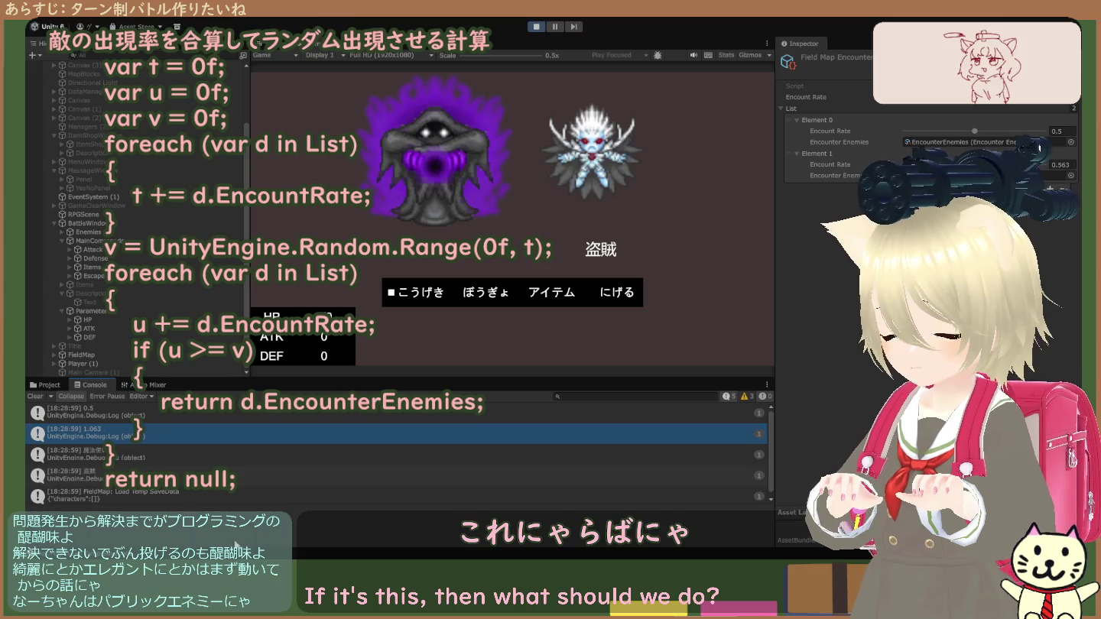
{"action": "left_click", "coordinate": [536, 26]}
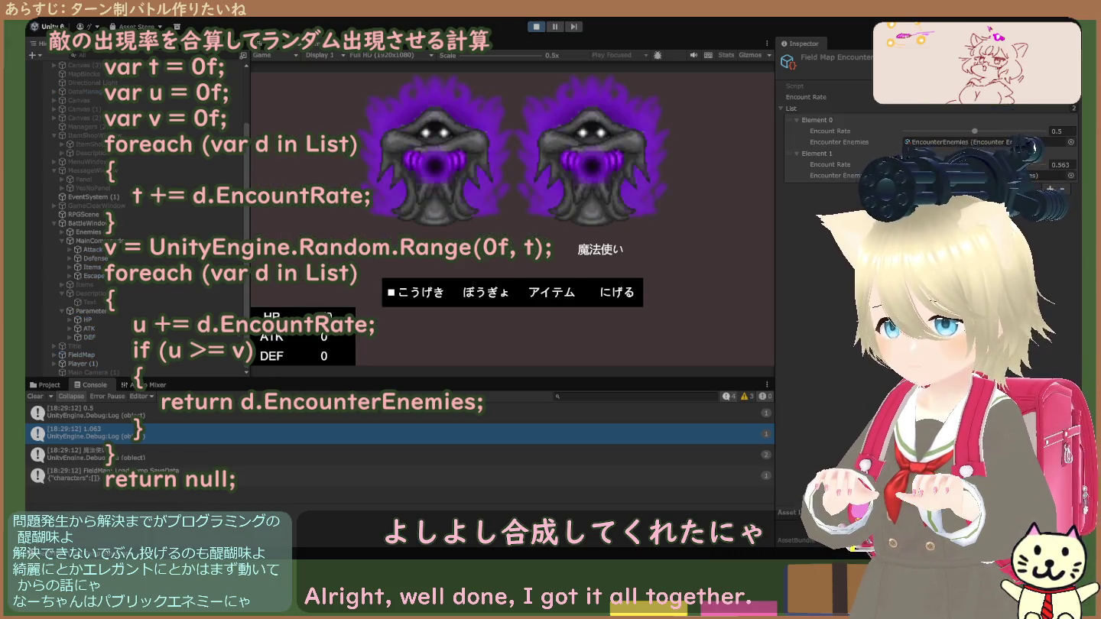
{"action": "key", "text": "ctrl+p"}
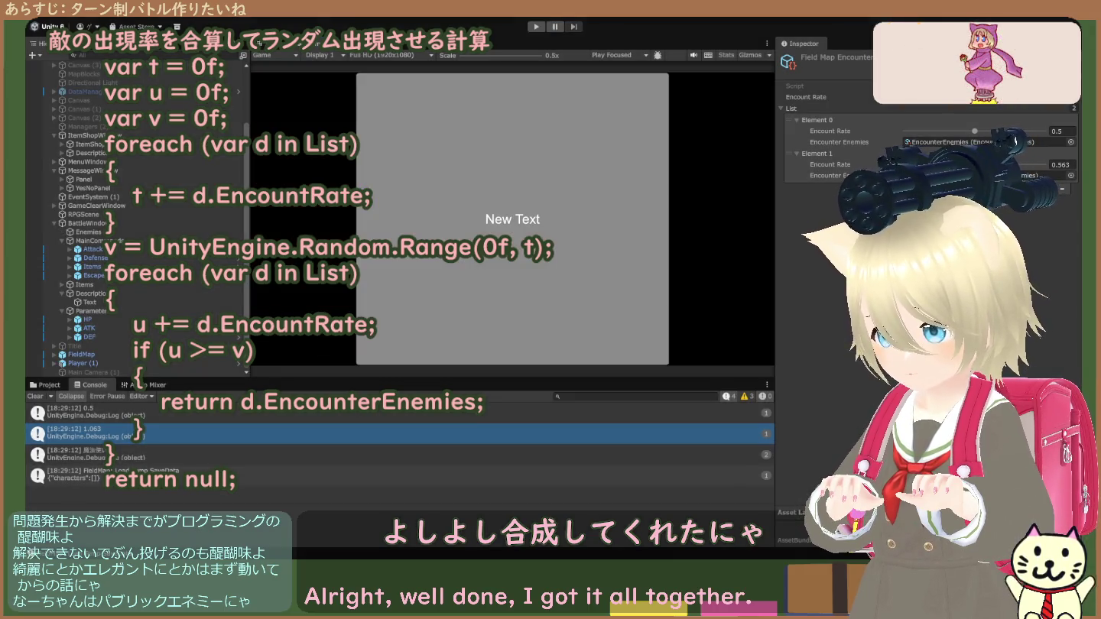
{"action": "key", "text": "ctrl+p"}
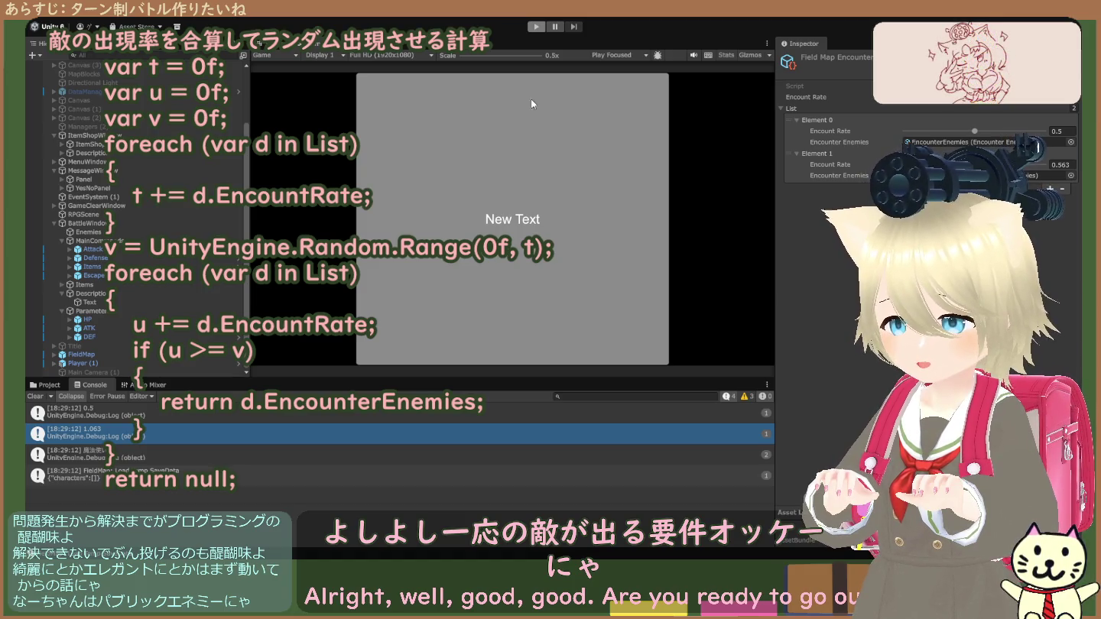
{"action": "left_click", "coordinate": [536, 27]}
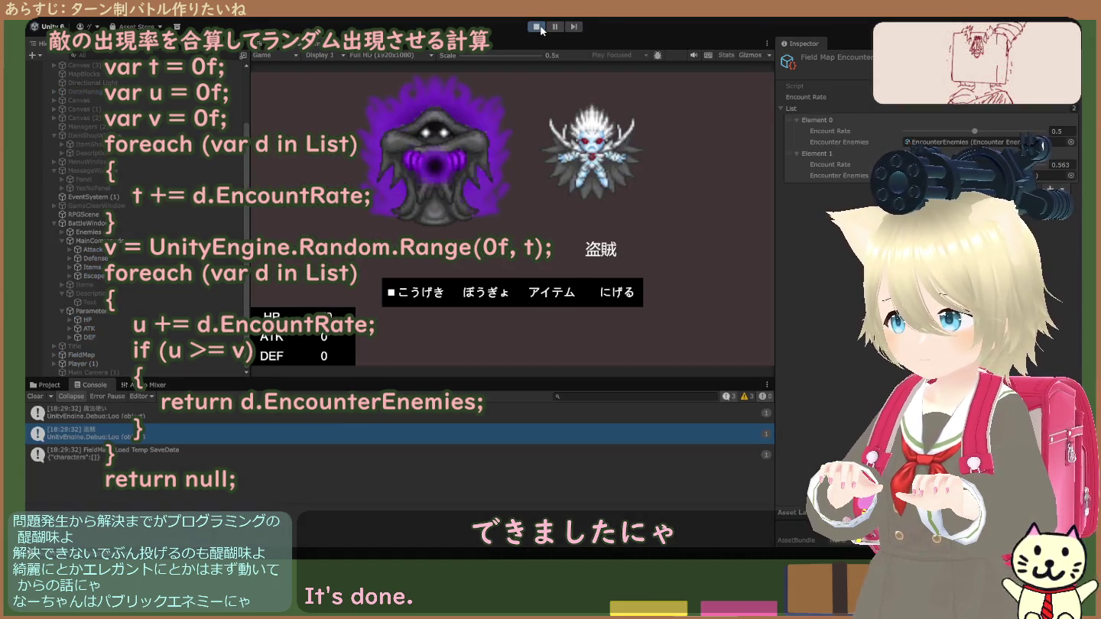
- Stop the game and return to the Project view showing the Battle2/EnemyData assets
{"action": "left_click", "coordinate": [538, 27]}
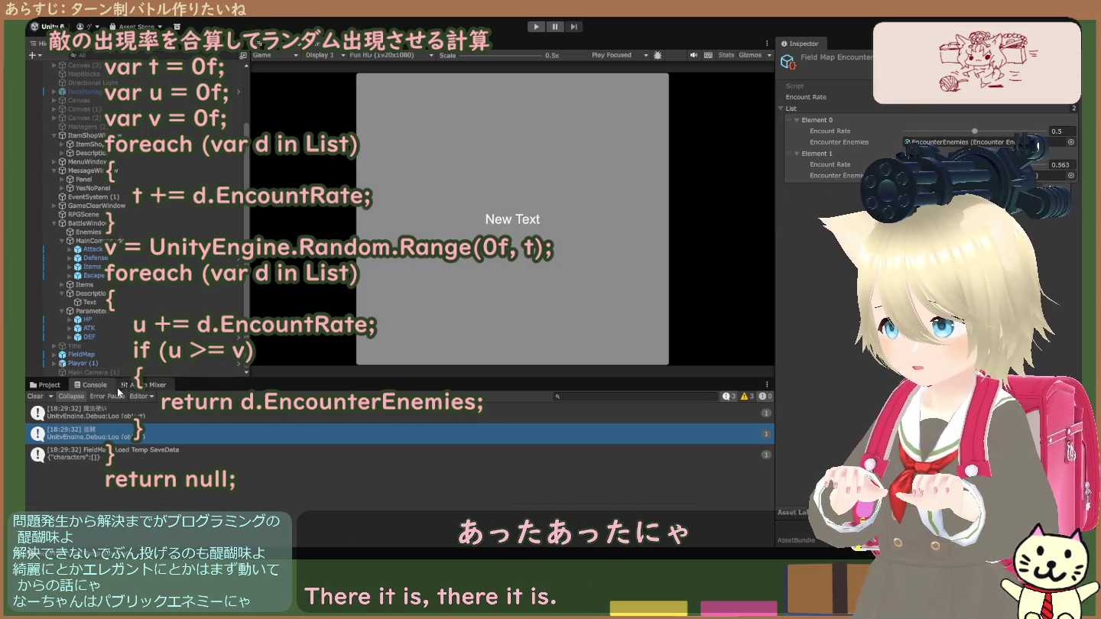
{"action": "left_click", "coordinate": [50, 385]}
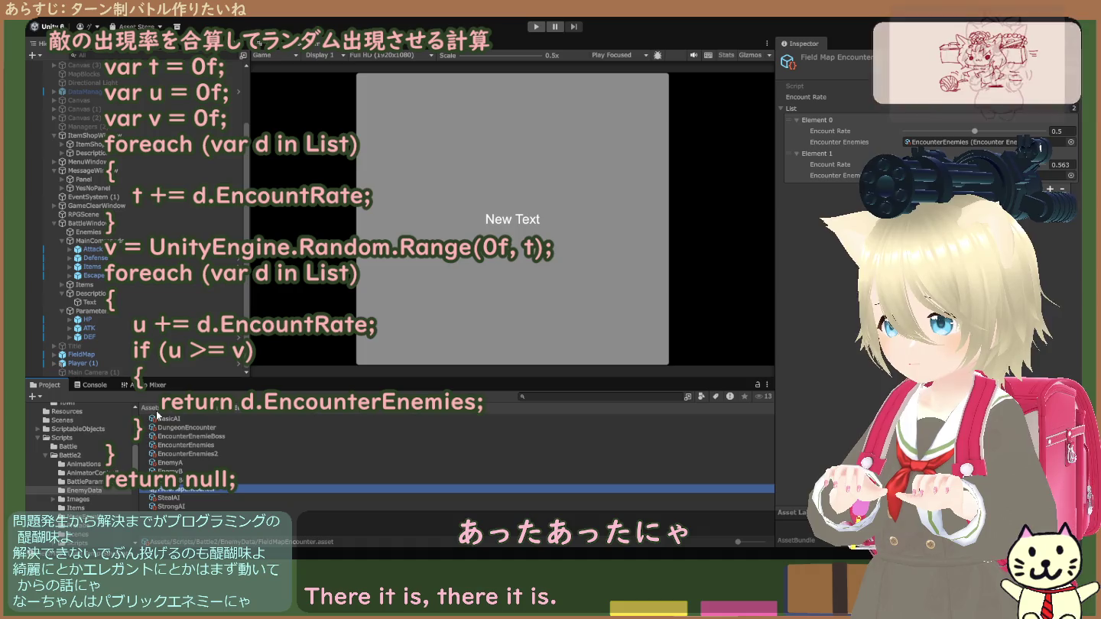
- Open the Town scene from the Assets/Scenes folder
{"action": "left_click", "coordinate": [62, 420]}
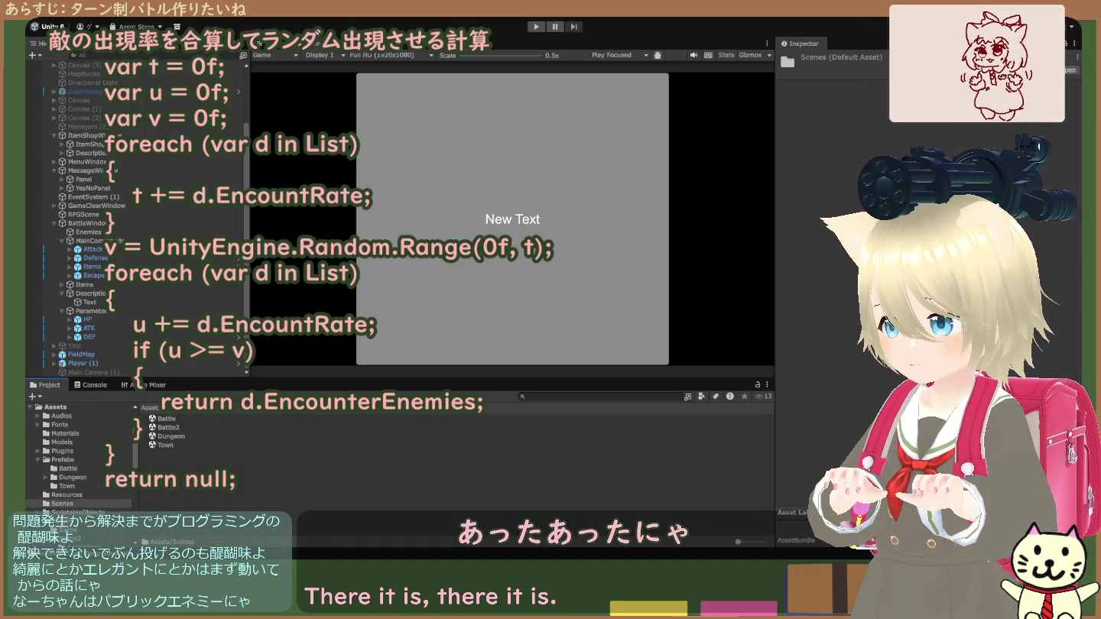
{"action": "left_click", "coordinate": [169, 444]}
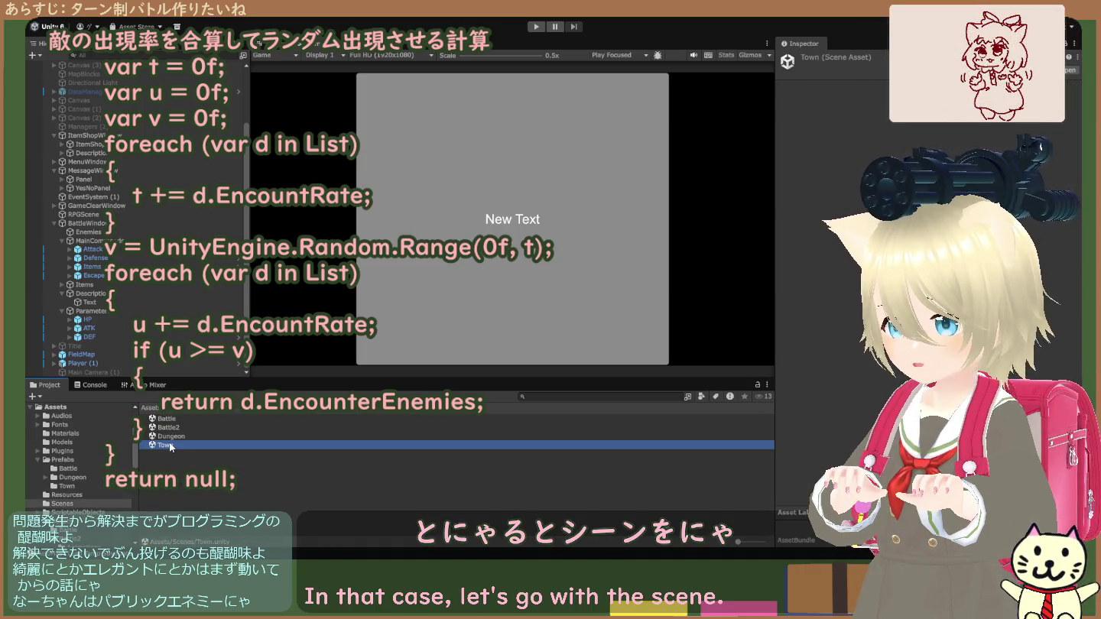
{"action": "double_click", "coordinate": [168, 444]}
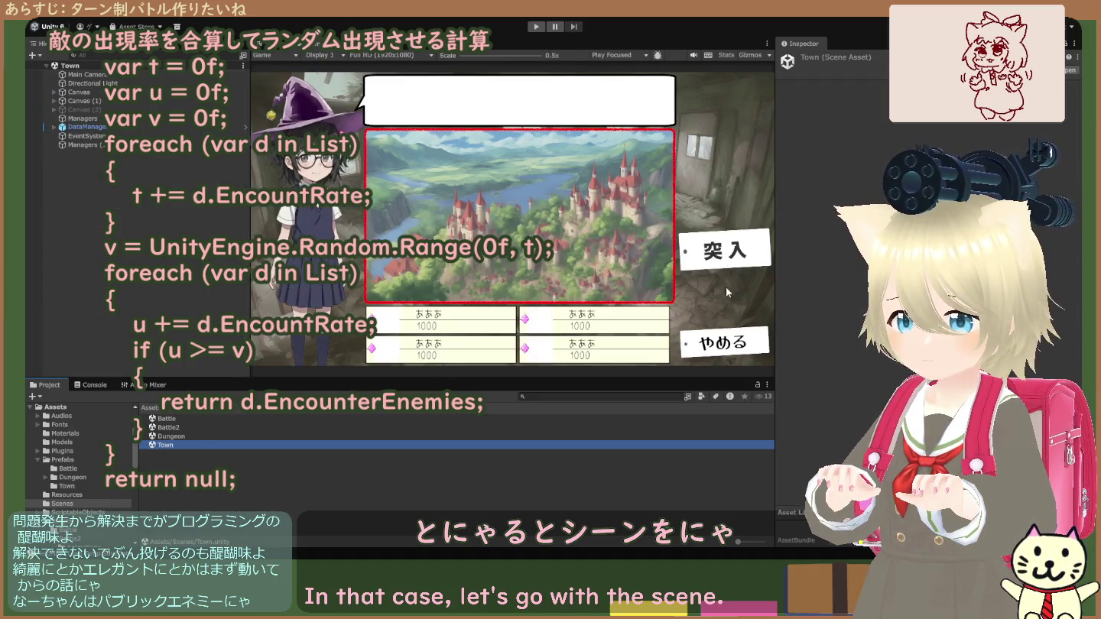
- Play the game, choose 迷宮へ and 突入 to enter the dungeon, then stop it
{"action": "left_click", "coordinate": [536, 27]}
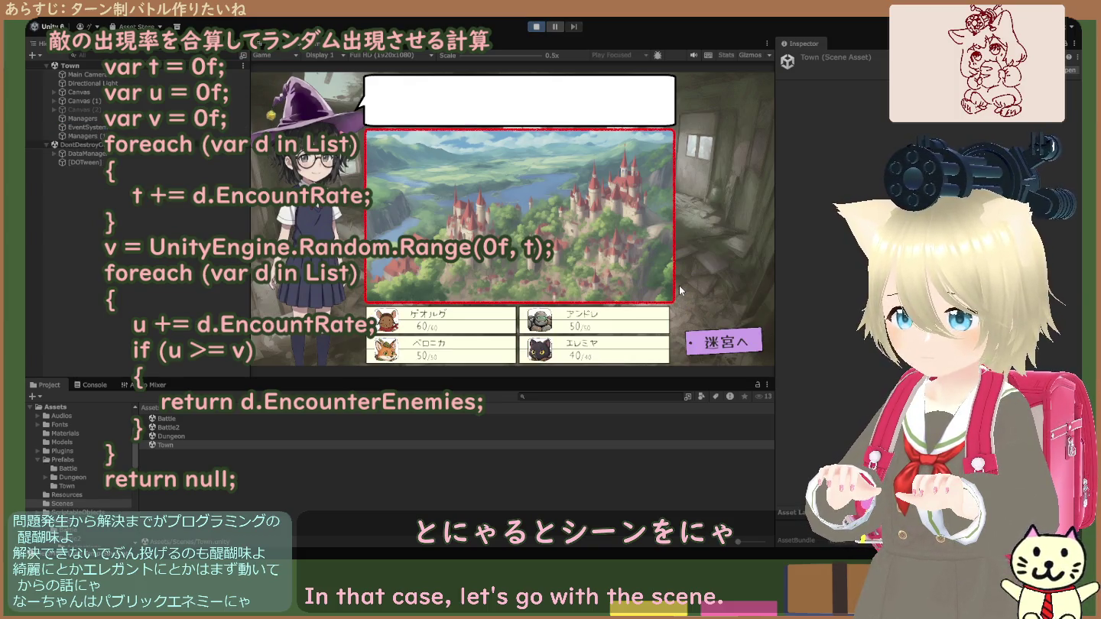
{"action": "left_click", "coordinate": [718, 334]}
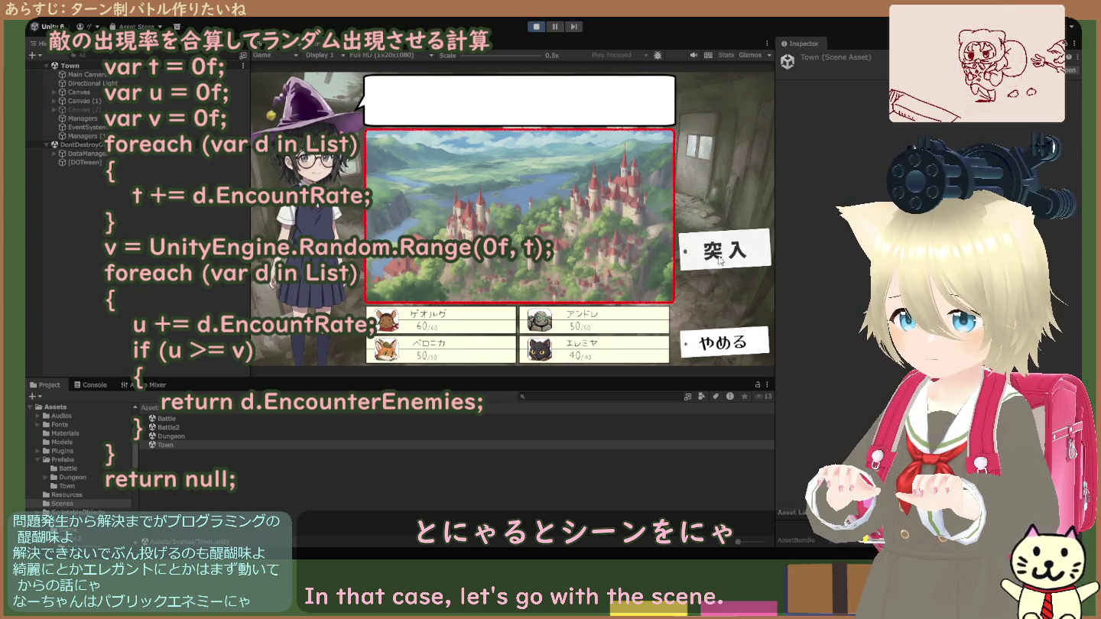
{"action": "left_click", "coordinate": [721, 258]}
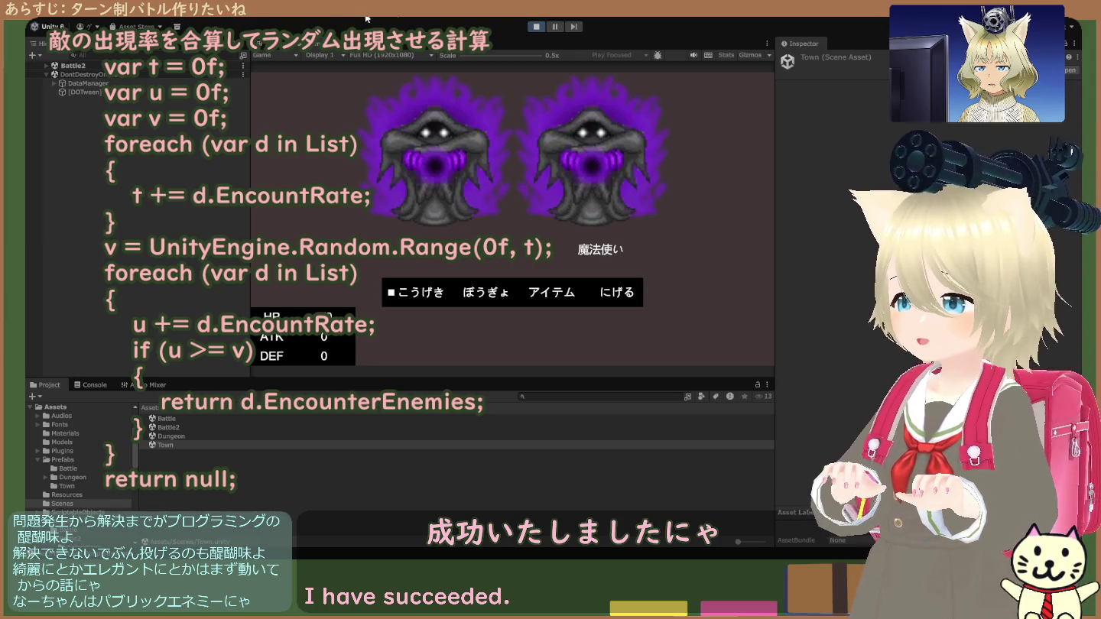
{"action": "left_click", "coordinate": [538, 26]}
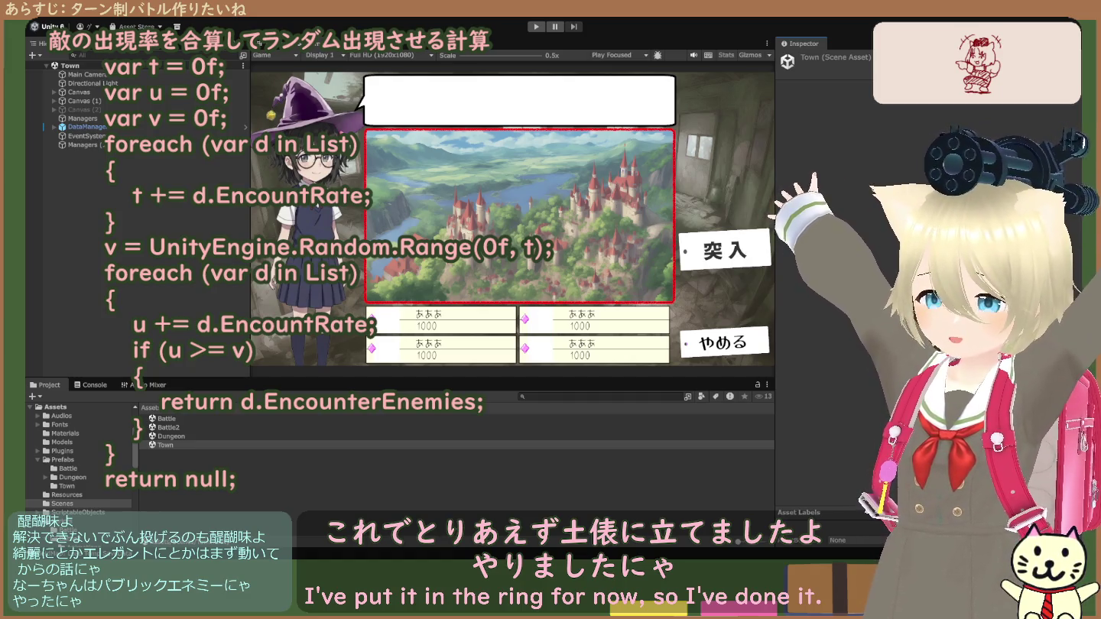
- Restart Play mode with Ctrl+P and confirm entering the dungeon from town
{"action": "key", "text": "ctrl+p"}
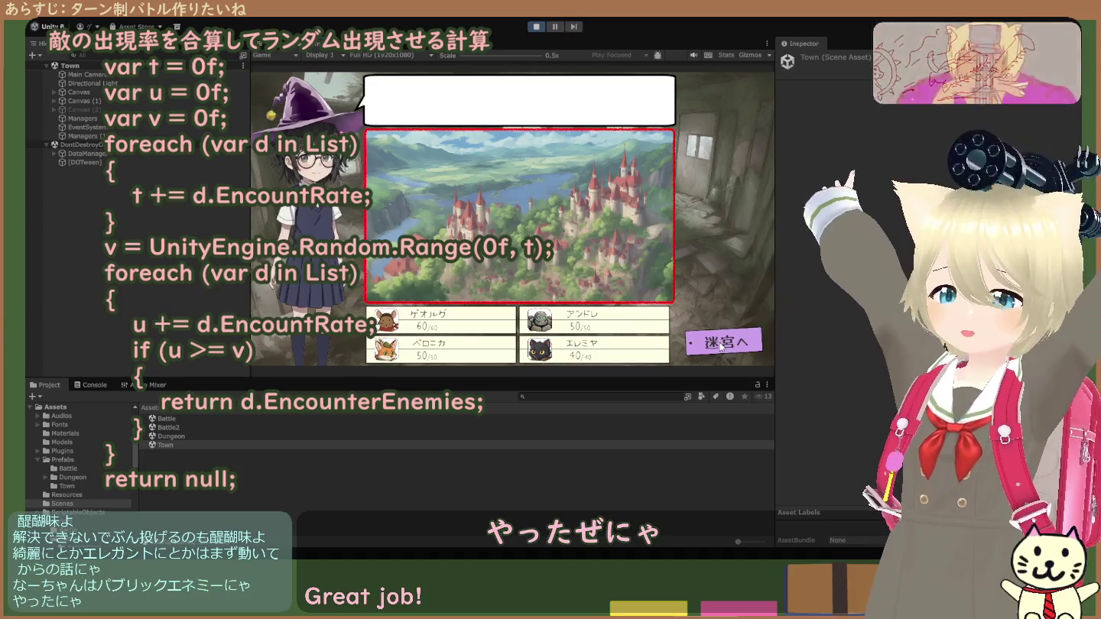
{"action": "left_click", "coordinate": [718, 265]}
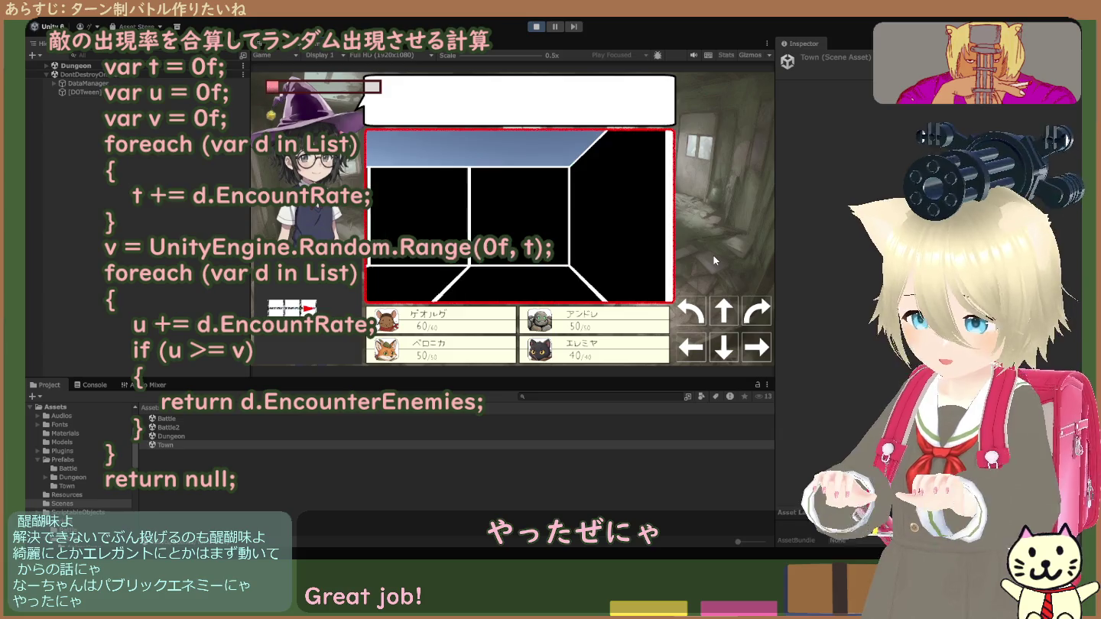
- Walk forward four times until a 魔法使い ghost battle triggers, then stop the game and deselect Town
{"action": "left_click", "coordinate": [718, 311]}
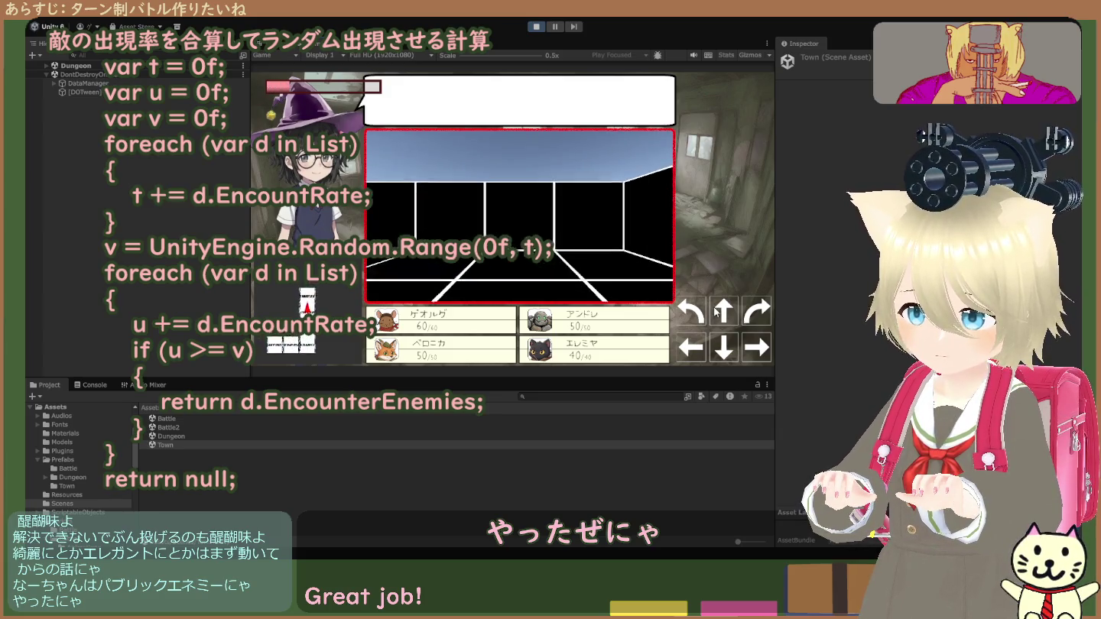
{"action": "left_click", "coordinate": [718, 313]}
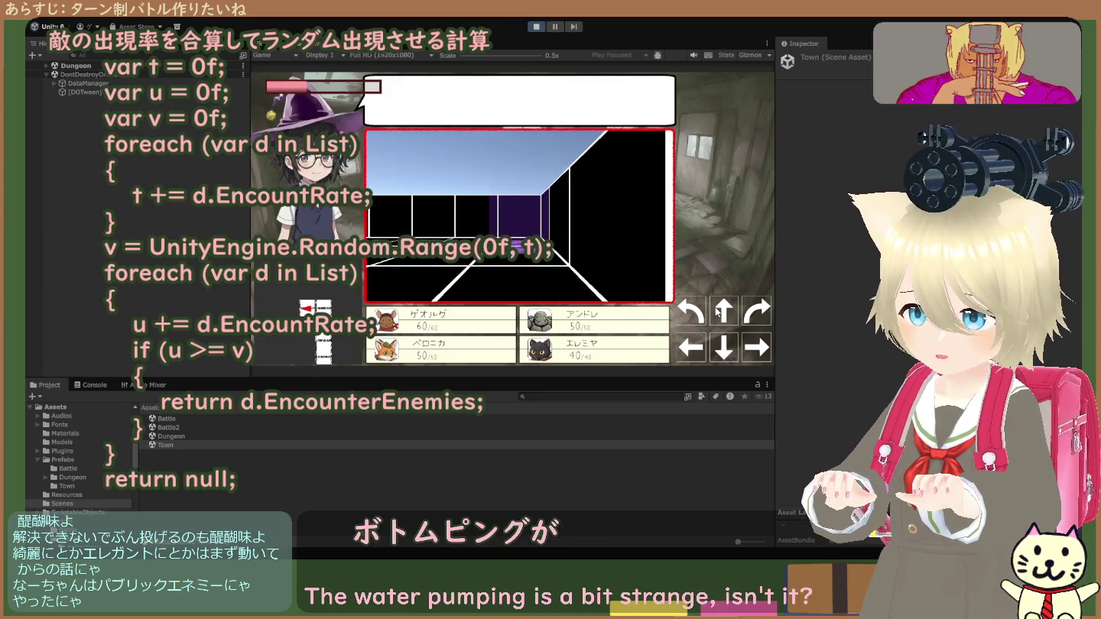
{"action": "left_click", "coordinate": [717, 311]}
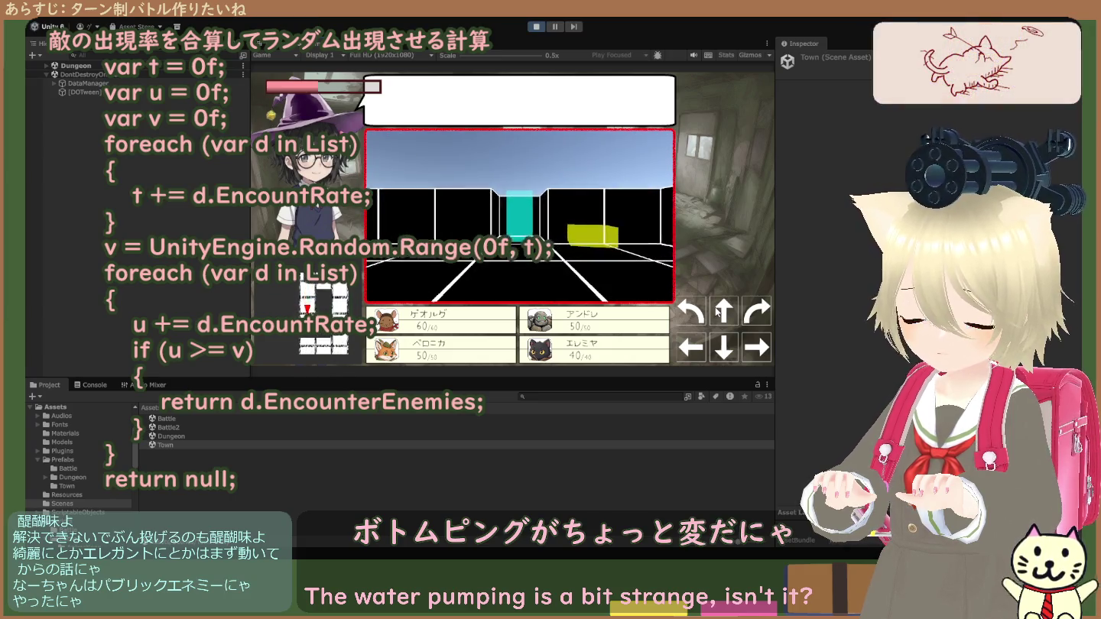
{"action": "left_click", "coordinate": [717, 311]}
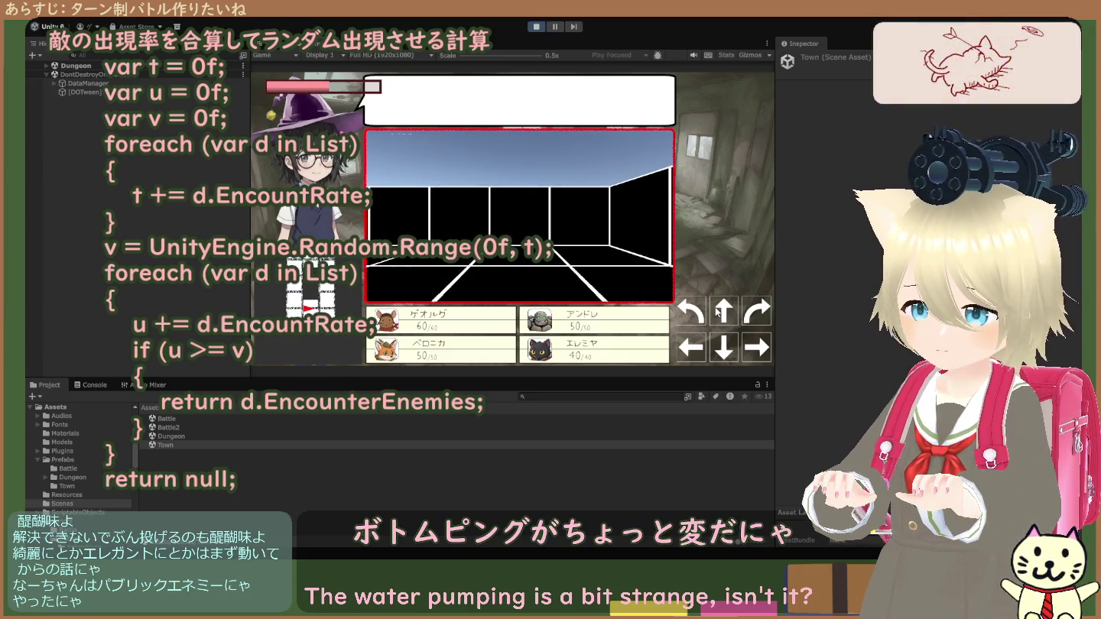
{"action": "left_click", "coordinate": [534, 26]}
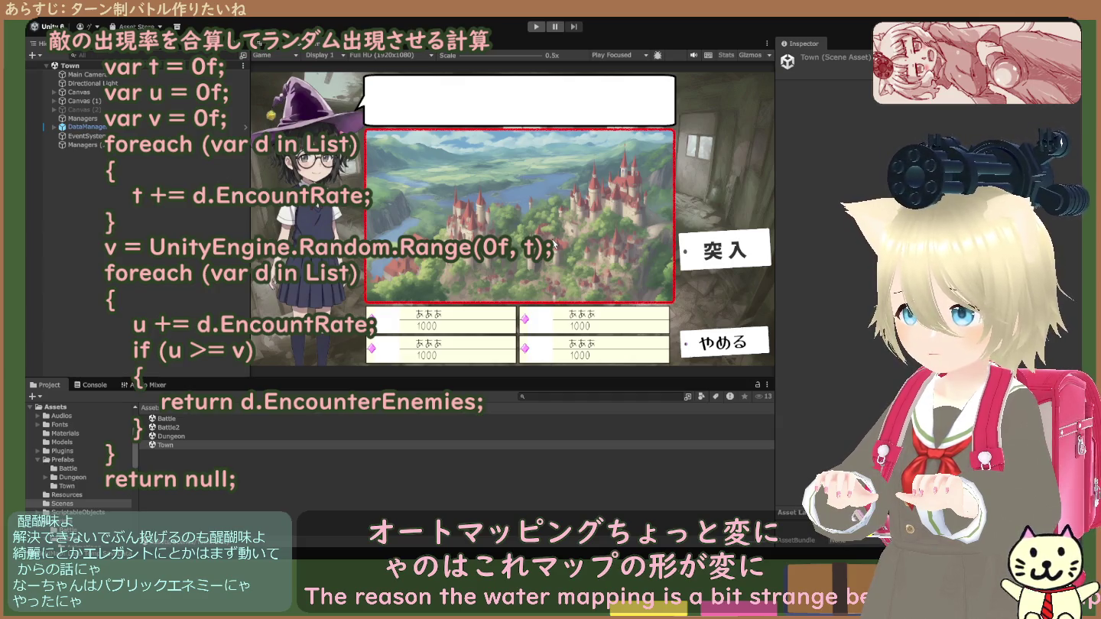
{"action": "left_click", "coordinate": [197, 253]}
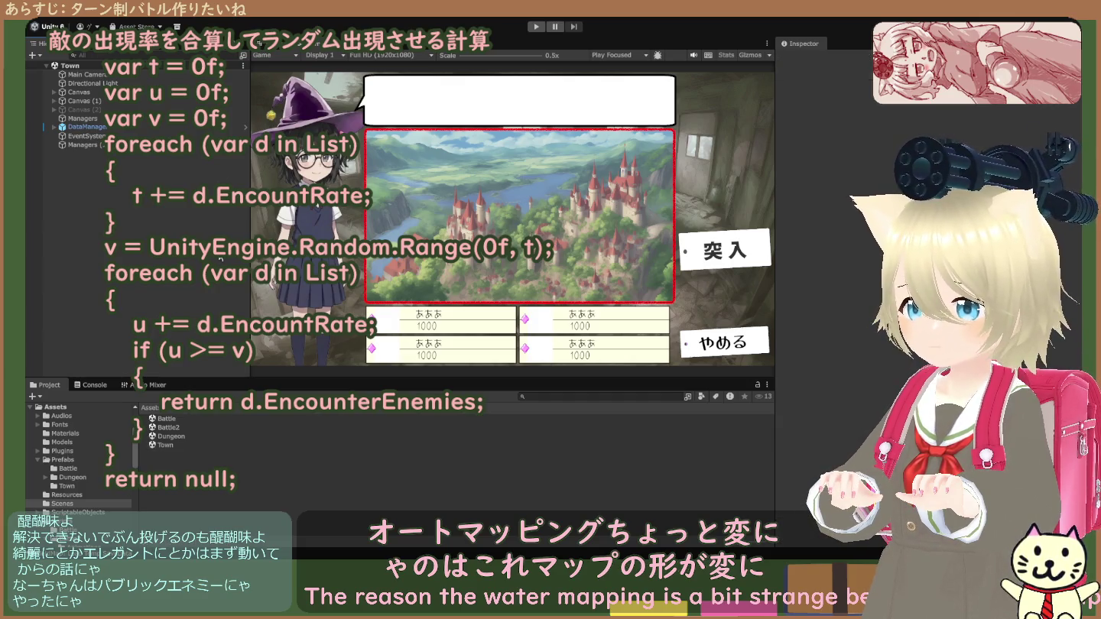